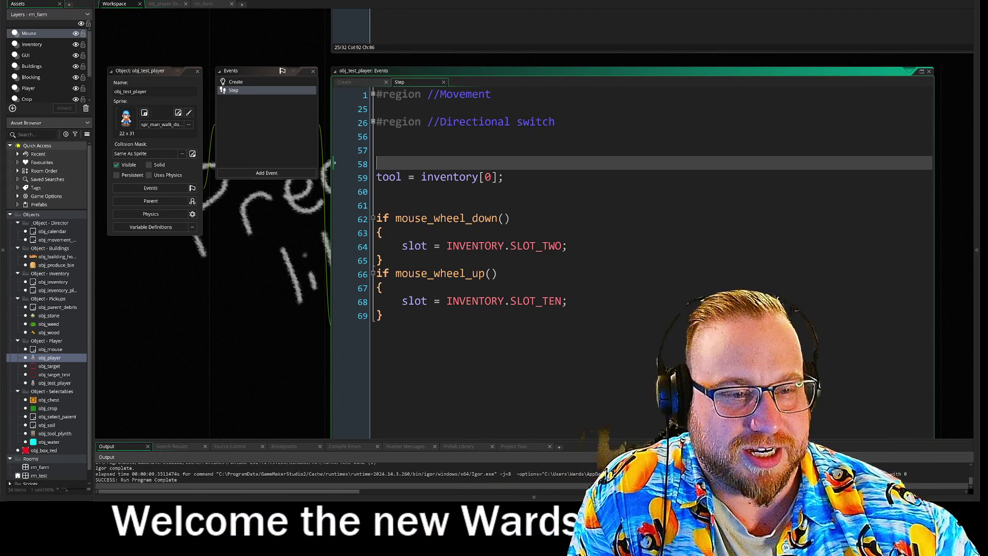
Step: Delete the blank line above tool = inventory[0];, view the Create event, and return to Step line 57
{"action": "key", "text": "BackSpace"}
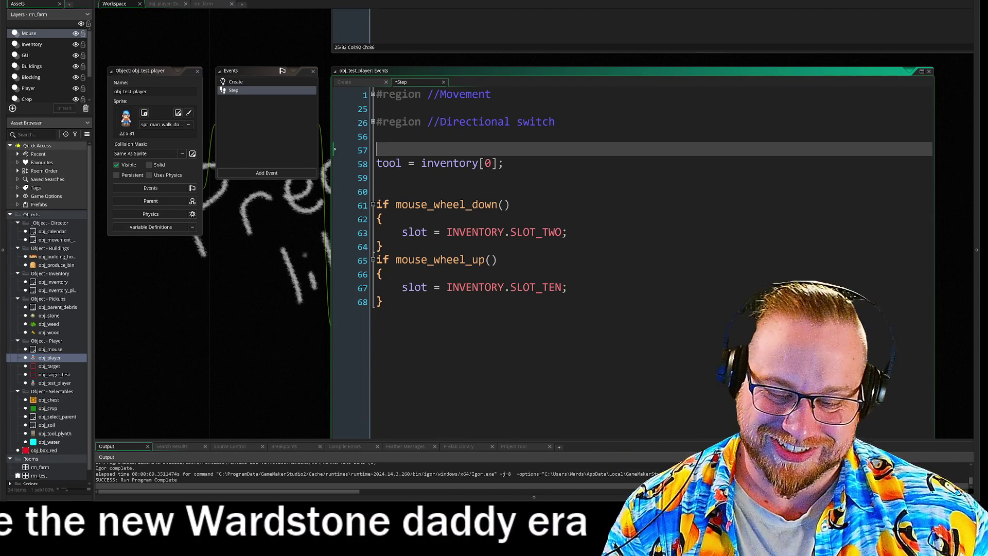
{"action": "left_click", "coordinate": [378, 178]}
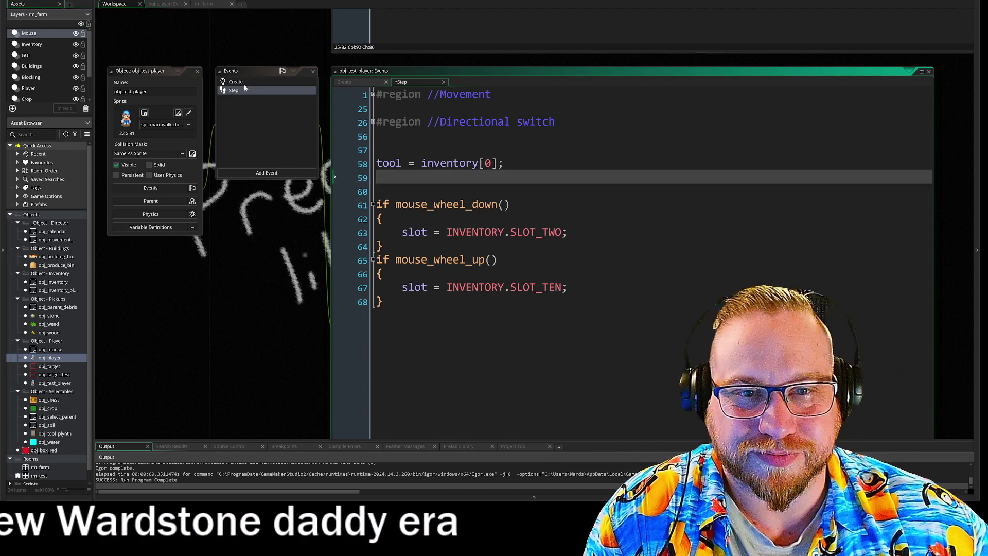
{"action": "left_click", "coordinate": [240, 85]}
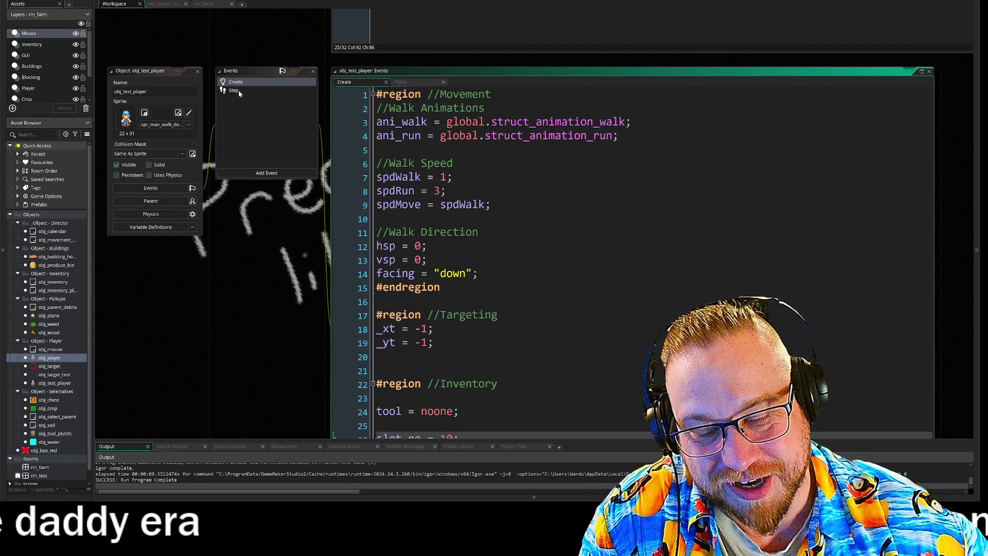
{"action": "left_click", "coordinate": [238, 90]}
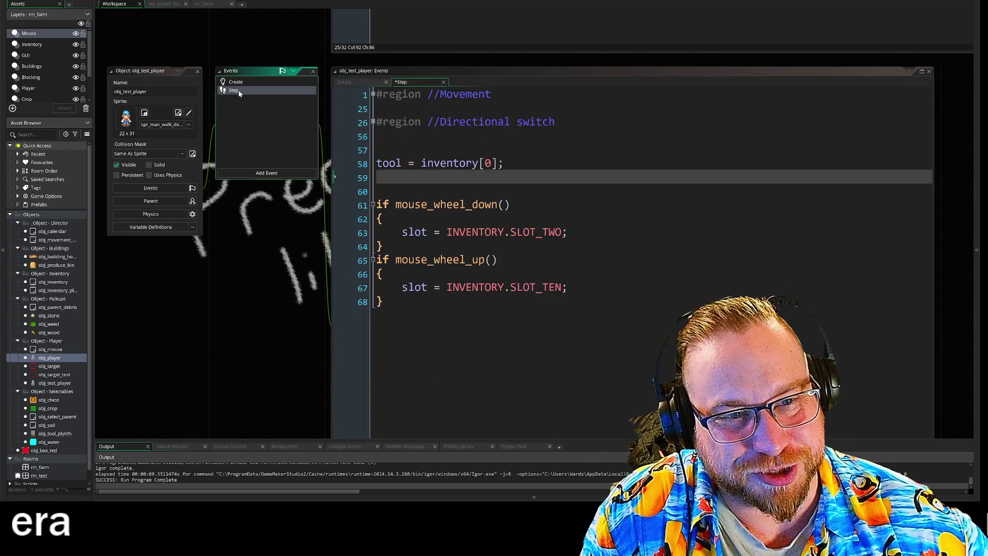
{"action": "left_click_drag", "start_coordinate": [273, 282], "coordinate": [220, 265]}
{"action": "key", "text": "Up"}
{"action": "key", "text": "Up"}
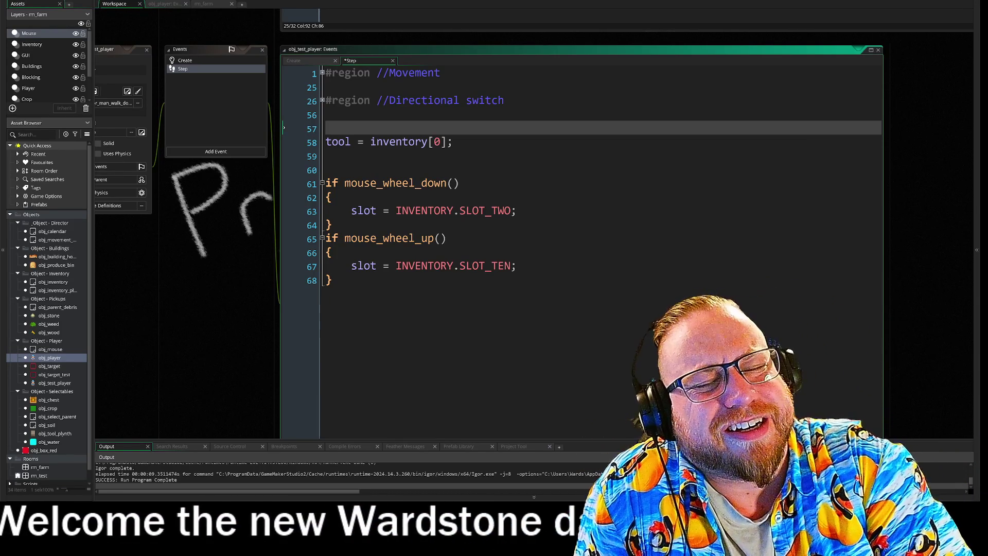
{"action": "left_click", "coordinate": [185, 60]}
{"action": "scroll", "coordinate": [264, 387], "scroll_direction": "down", "scroll_amount": 3}
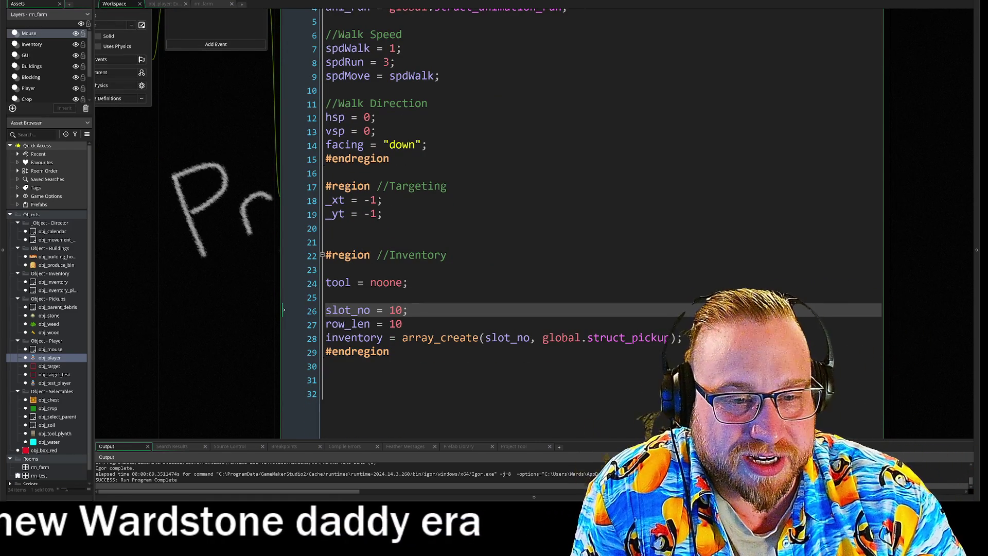
{"action": "left_click", "coordinate": [326, 297]}
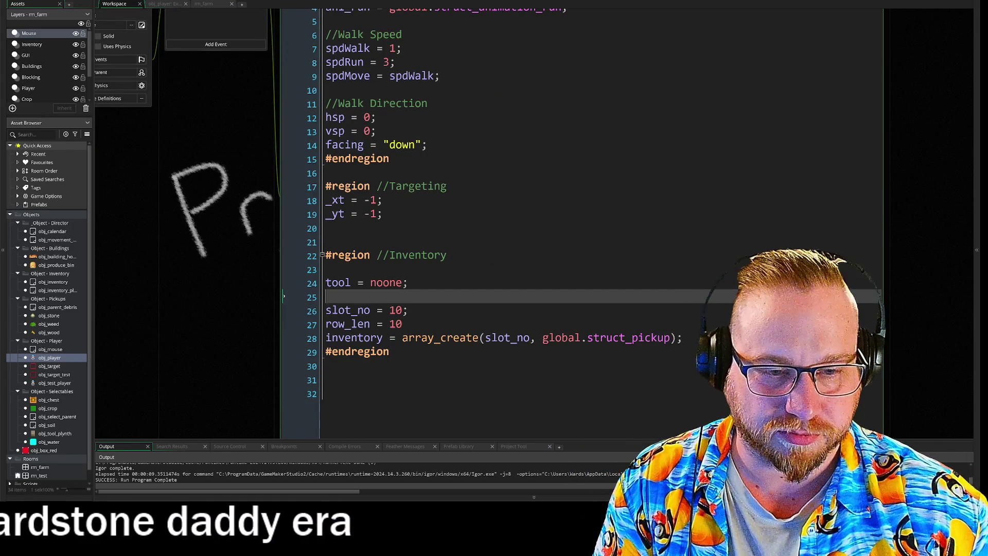
{"action": "key", "text": "Return"}
{"action": "key", "text": "Up"}
{"action": "type", "text": "too"}
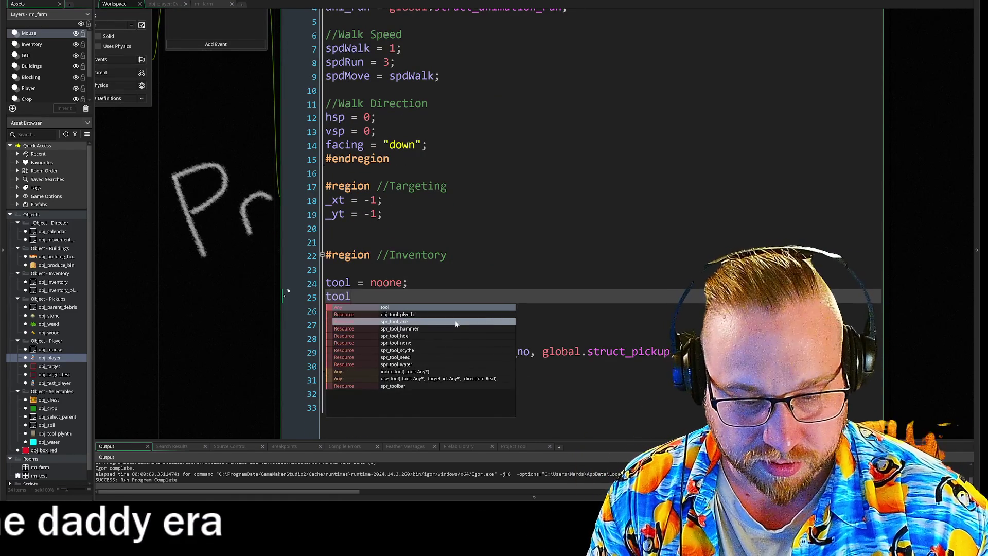
{"action": "key", "text": "BackSpace"}
{"action": "key", "text": "BackSpace"}
{"action": "key", "text": "BackSpace"}
{"action": "type", "text": "i"}
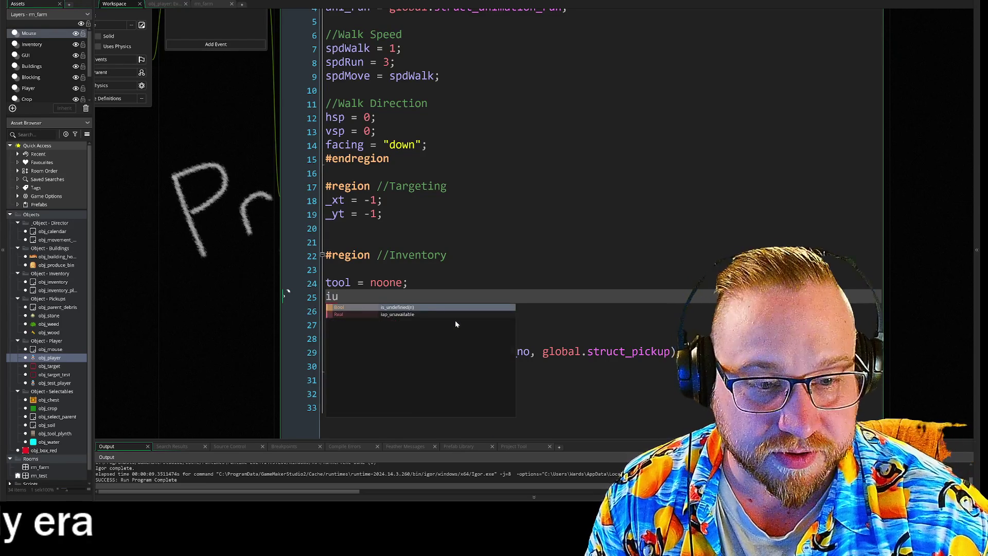
{"action": "type", "text": "nv_"}
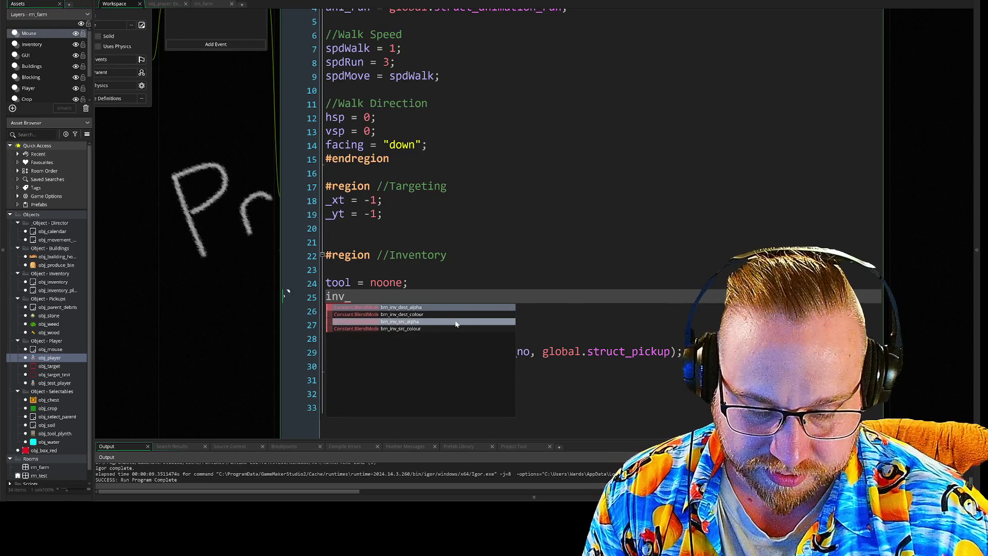
{"action": "type", "text": "sele"}
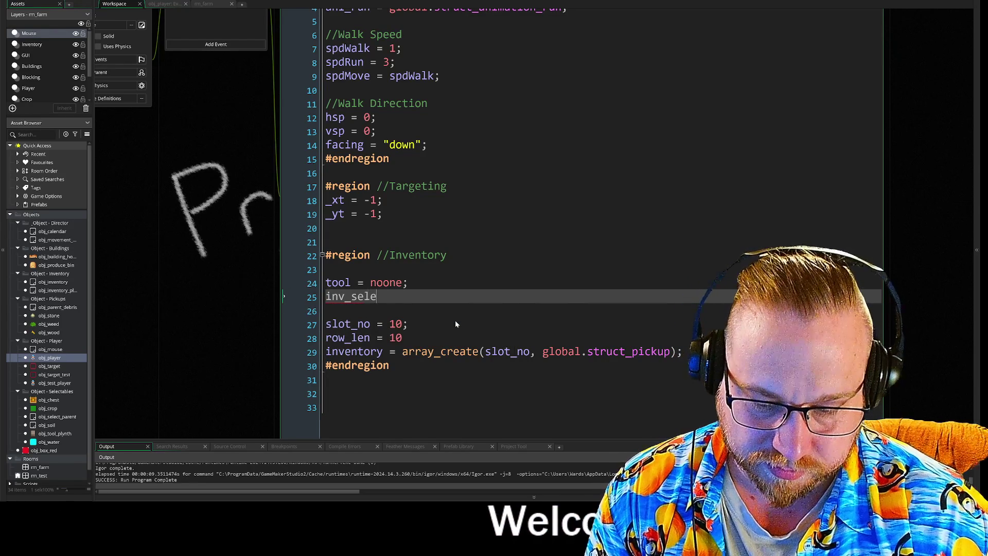
{"action": "type", "text": "ct = "}
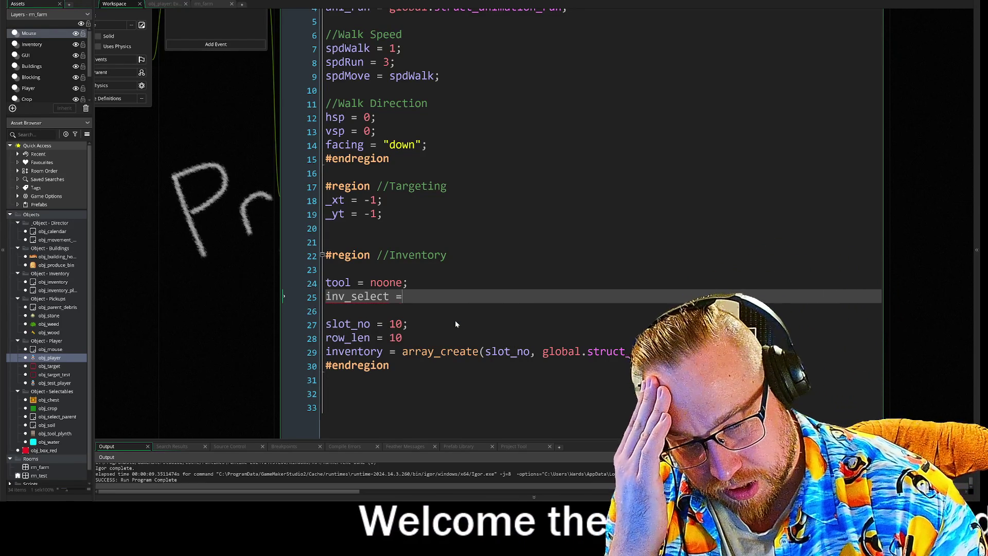
{"action": "type", "text": "0;"}
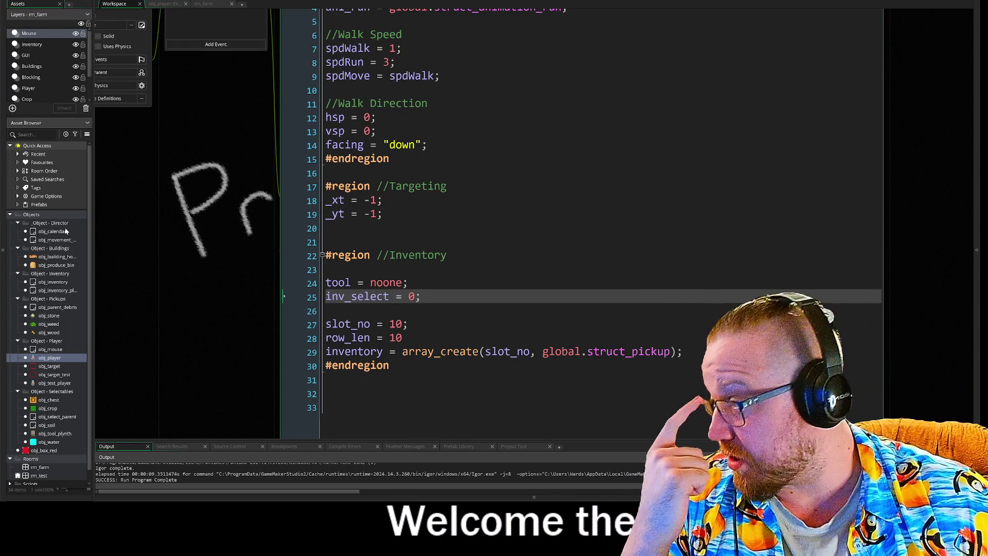
{"action": "mouse_move", "coordinate": [535, 43]}
{"action": "left_mouse_down"}
{"action": "mouse_move", "coordinate": [328, 39]}
{"action": "mouse_move", "coordinate": [336, 36]}
{"action": "left_mouse_up"}
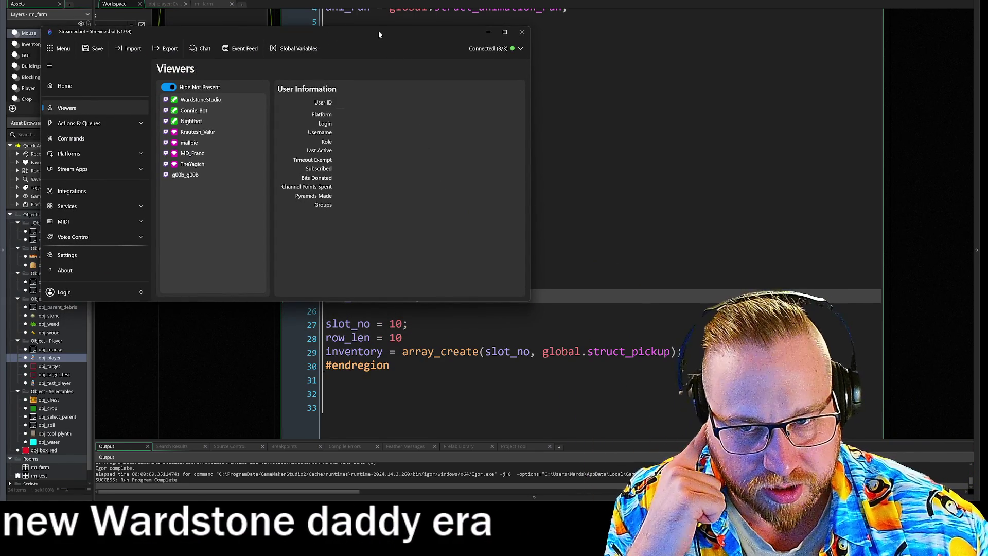
Step: Expand Services in the Streamer.bot sidebar and open the Integrations page
{"action": "left_click", "coordinate": [142, 208]}
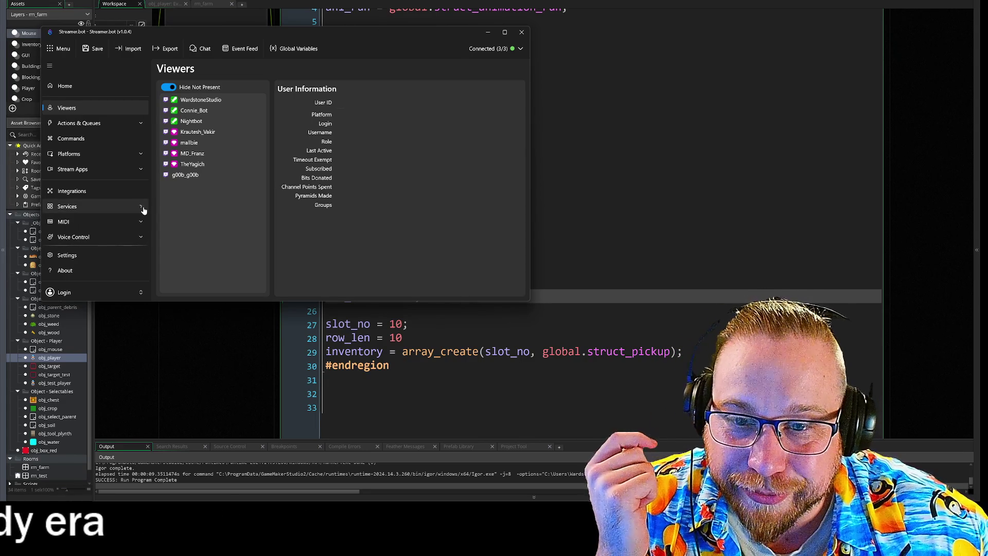
{"action": "left_click", "coordinate": [117, 194]}
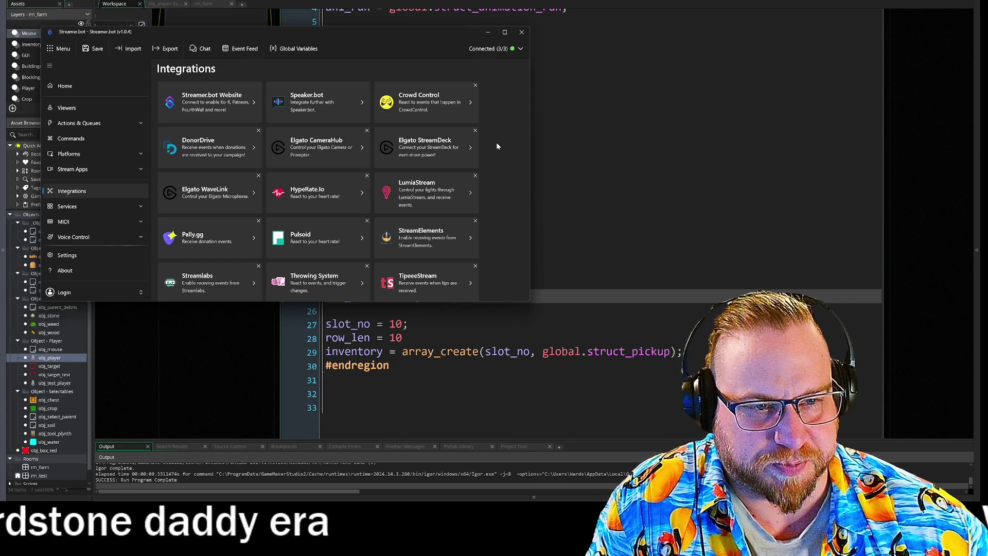
Step: Scroll through the Integrations services list, then minimize the Streamer.bot window
{"action": "scroll", "coordinate": [508, 153], "scroll_direction": "down", "scroll_amount": 1}
{"action": "scroll", "coordinate": [508, 153], "scroll_direction": "down", "scroll_amount": 1}
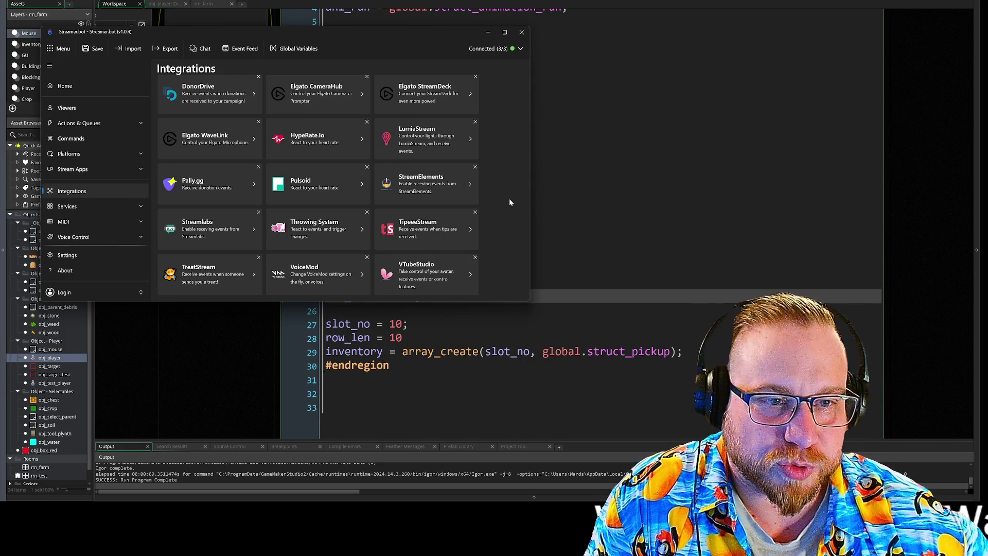
{"action": "scroll", "coordinate": [511, 194], "scroll_direction": "up", "scroll_amount": 2}
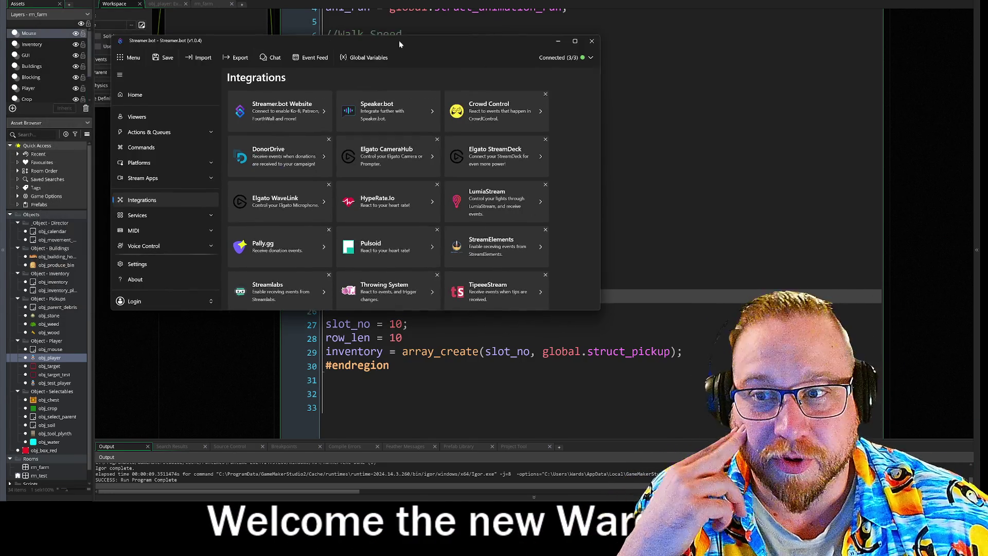
{"action": "left_click", "coordinate": [488, 32]}
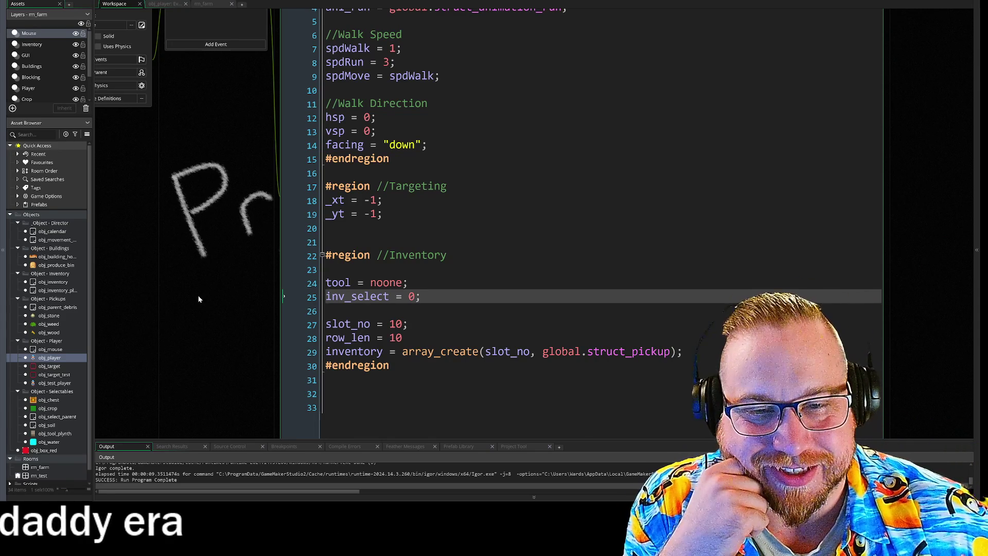
{"action": "scroll", "coordinate": [129, 220], "scroll_direction": "right", "scroll_amount": 5}
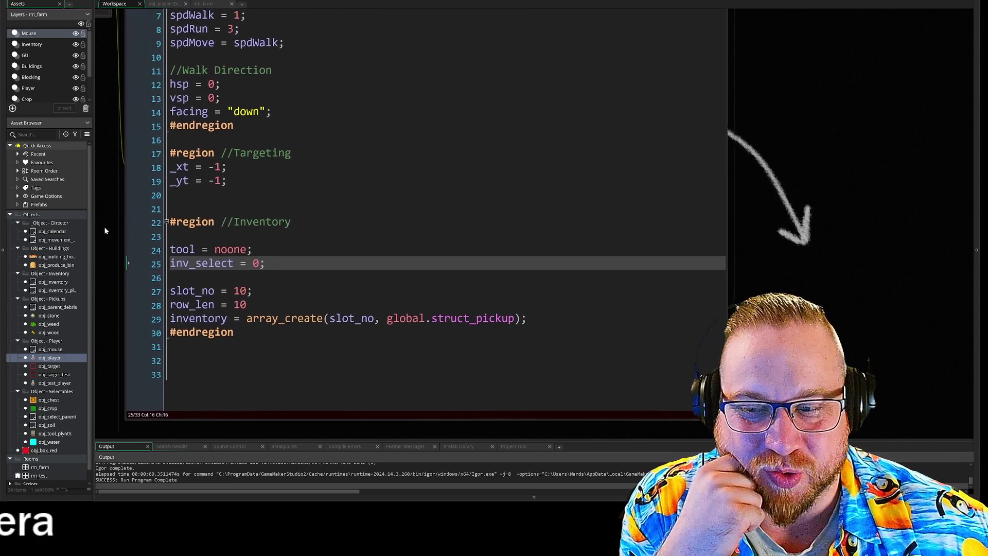
{"action": "scroll", "coordinate": [107, 232], "scroll_direction": "up", "scroll_amount": 1}
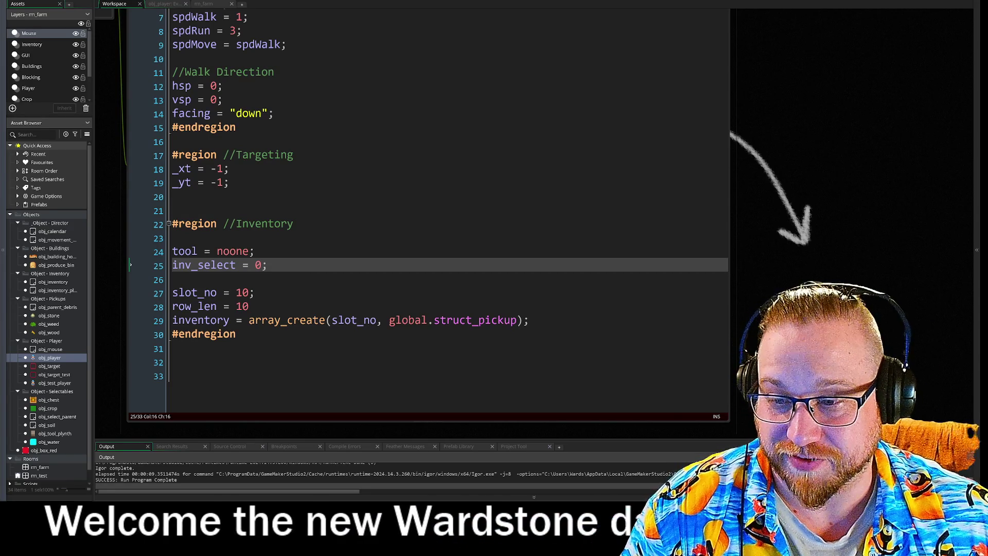
{"action": "key", "text": "Down"}
{"action": "key", "text": "Down"}
{"action": "key", "text": "Down"}
{"action": "scroll", "coordinate": [419, 263], "scroll_direction": "down", "scroll_amount": 5}
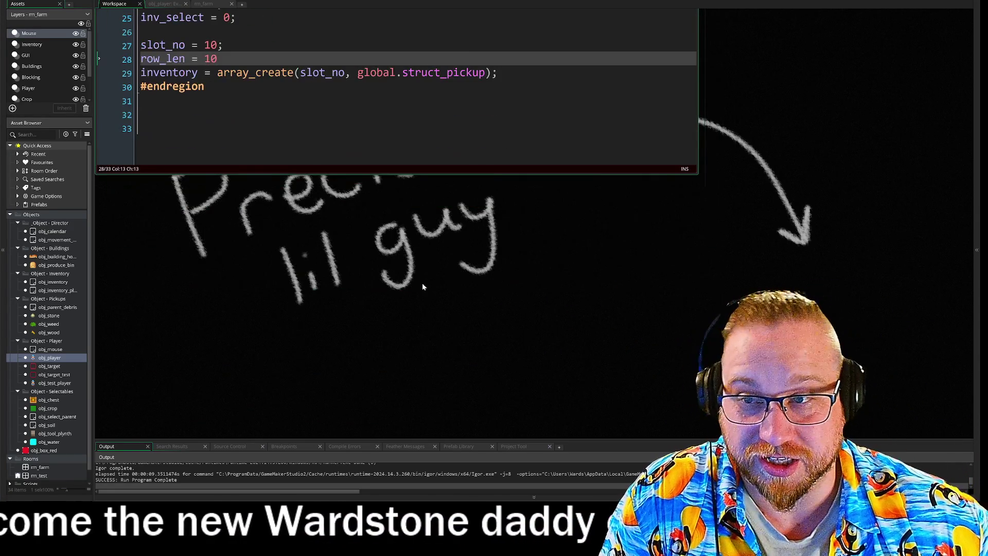
{"action": "key", "text": "F12"}
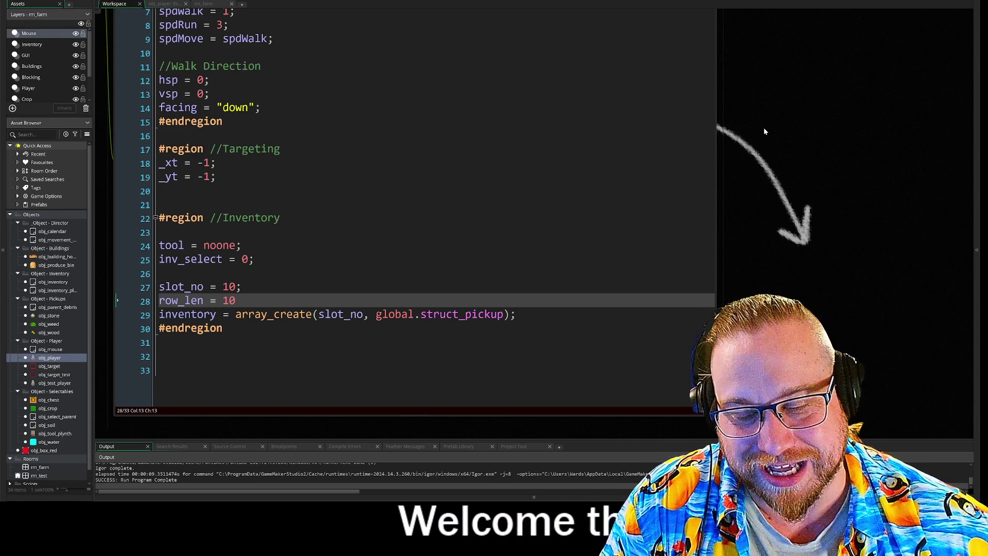
{"action": "left_click_drag", "start_coordinate": [766, 131], "coordinate": [431, 164]}
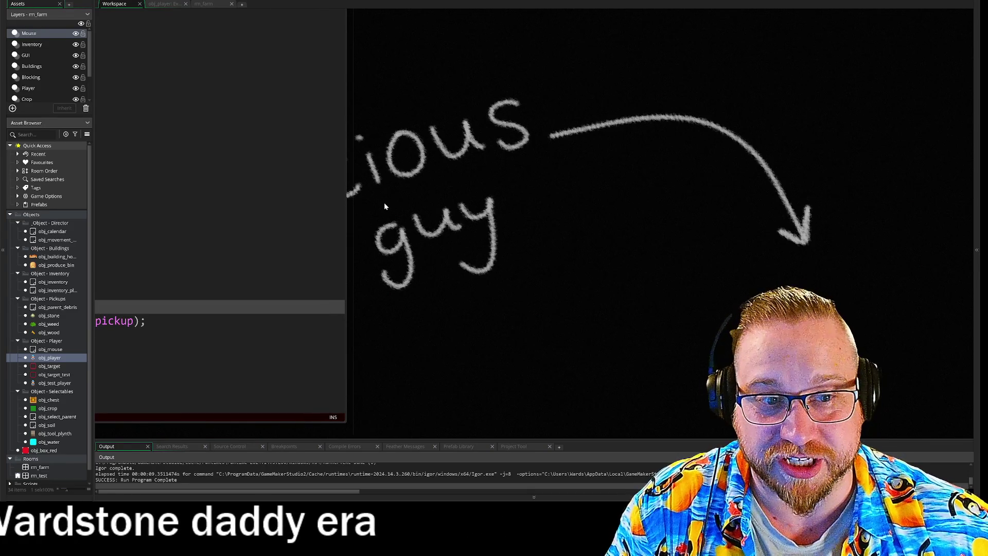
{"action": "mouse_move", "coordinate": [371, 211]}
{"action": "left_mouse_down"}
{"action": "mouse_move", "coordinate": [226, 193]}
{"action": "mouse_move", "coordinate": [166, 200]}
{"action": "mouse_move", "coordinate": [116, 222]}
{"action": "left_mouse_up"}
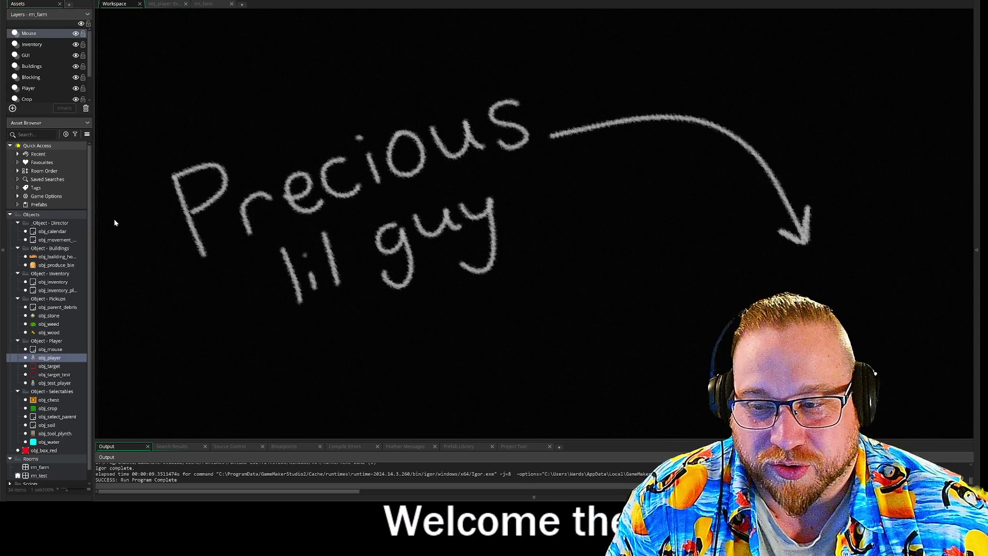
{"action": "mouse_move", "coordinate": [115, 222]}
{"action": "left_mouse_down"}
{"action": "mouse_move", "coordinate": [155, 203]}
{"action": "mouse_move", "coordinate": [792, 193]}
{"action": "mouse_move", "coordinate": [728, 221]}
{"action": "left_mouse_up"}
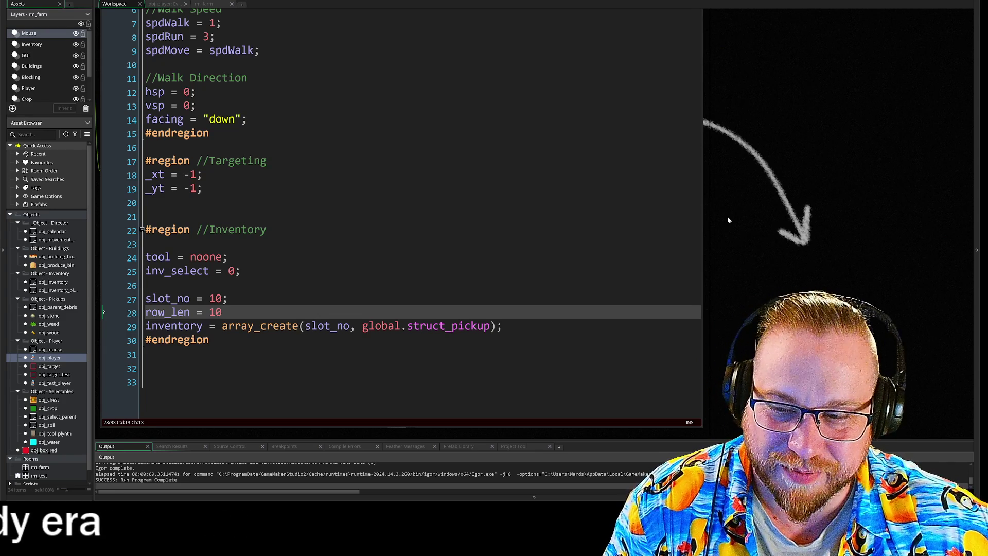
{"action": "mouse_move", "coordinate": [728, 220]}
{"action": "left_mouse_down"}
{"action": "mouse_move", "coordinate": [733, 212]}
{"action": "mouse_move", "coordinate": [731, 222]}
{"action": "left_mouse_up"}
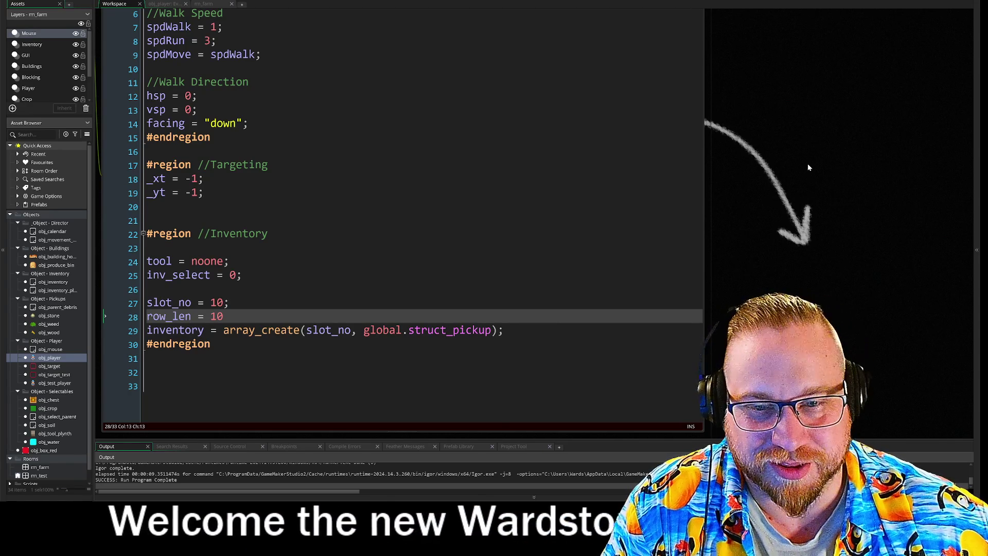
{"action": "mouse_move", "coordinate": [809, 167]}
{"action": "left_mouse_down"}
{"action": "mouse_move", "coordinate": [792, 178]}
{"action": "mouse_move", "coordinate": [798, 153]}
{"action": "mouse_move", "coordinate": [795, 164]}
{"action": "left_mouse_up"}
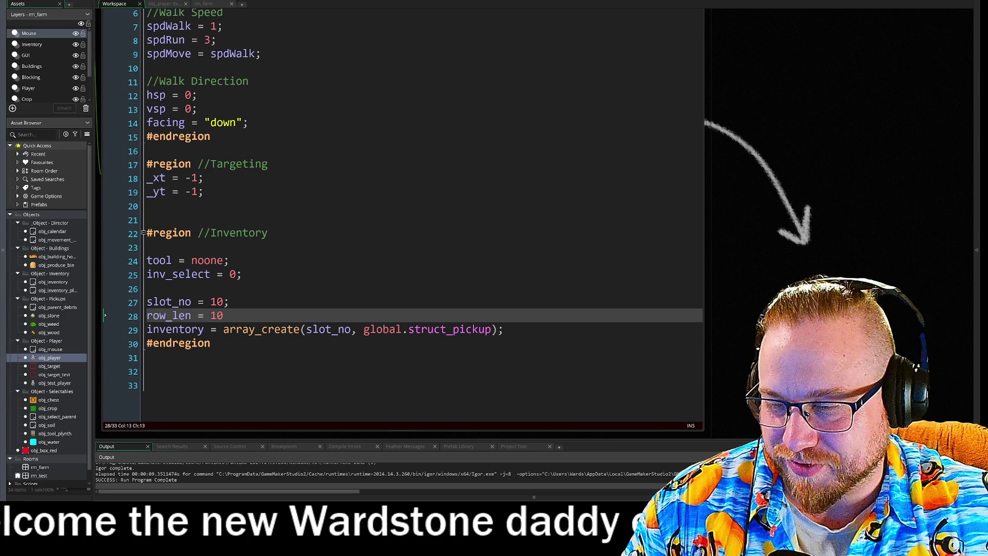
{"action": "key", "text": "alt+Tab"}
{"action": "mouse_move", "coordinate": [313, 22]}
{"action": "left_mouse_down"}
{"action": "mouse_move", "coordinate": [339, 13]}
{"action": "mouse_move", "coordinate": [331, 8]}
{"action": "left_mouse_up"}
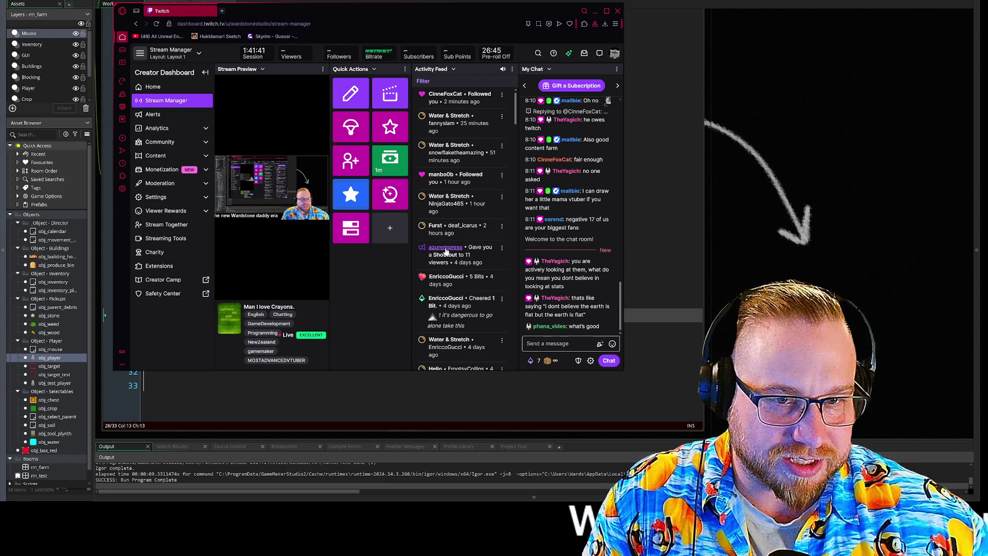
{"action": "scroll", "coordinate": [492, 256], "scroll_direction": "down", "scroll_amount": 4}
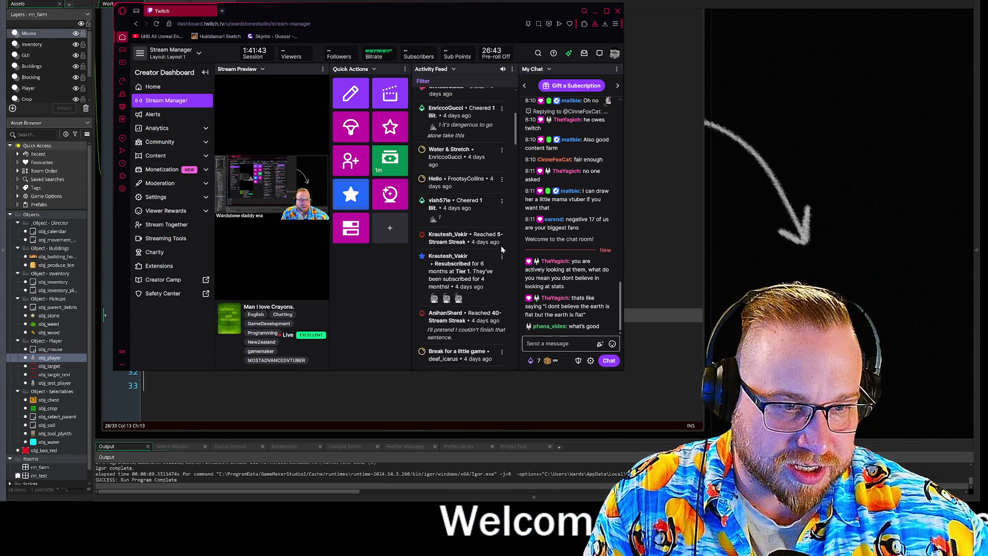
{"action": "scroll", "coordinate": [499, 248], "scroll_direction": "down", "scroll_amount": 2}
{"action": "scroll", "coordinate": [499, 245], "scroll_direction": "down", "scroll_amount": 5}
{"action": "scroll", "coordinate": [509, 234], "scroll_direction": "down", "scroll_amount": 5}
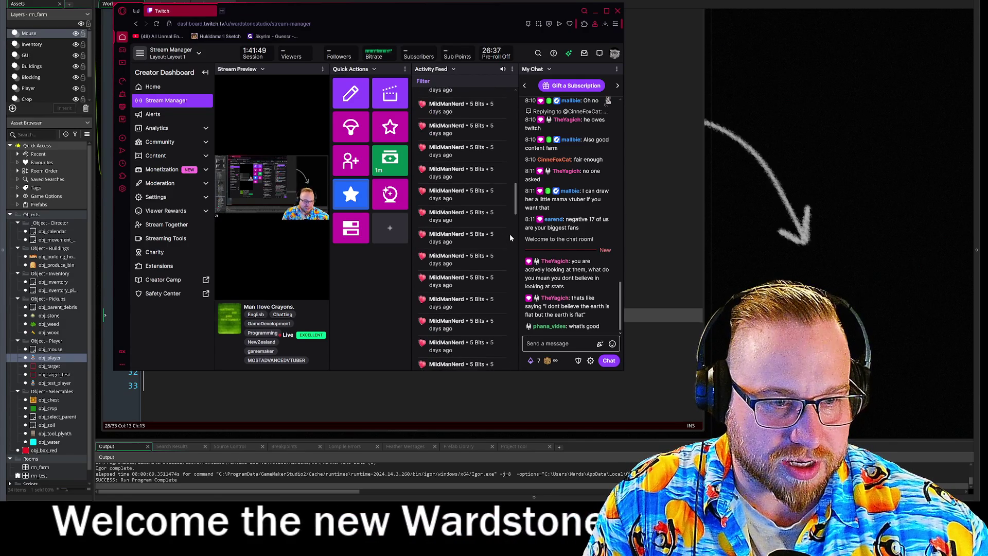
{"action": "scroll", "coordinate": [509, 232], "scroll_direction": "up", "scroll_amount": 3}
{"action": "scroll", "coordinate": [510, 232], "scroll_direction": "up", "scroll_amount": 10}
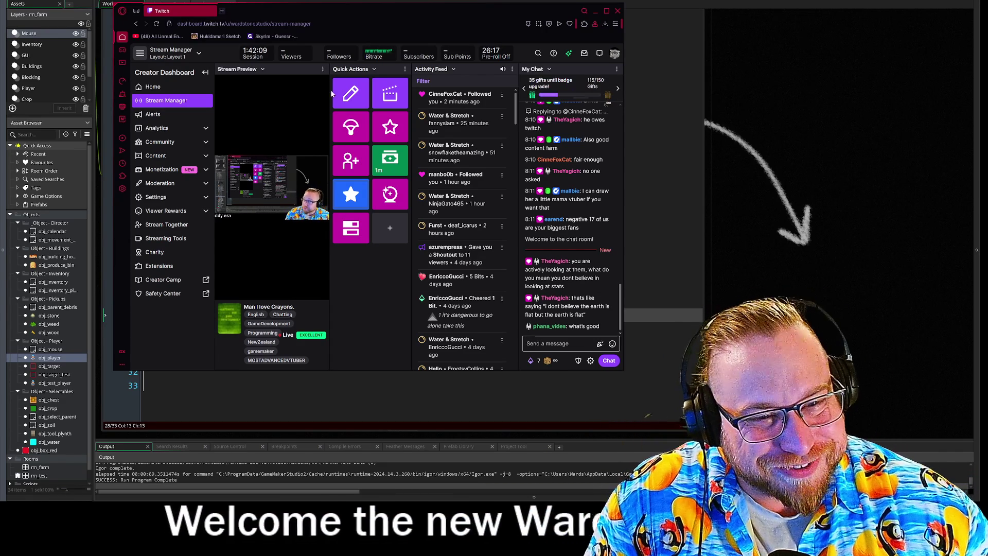
{"action": "left_click", "coordinate": [618, 12]}
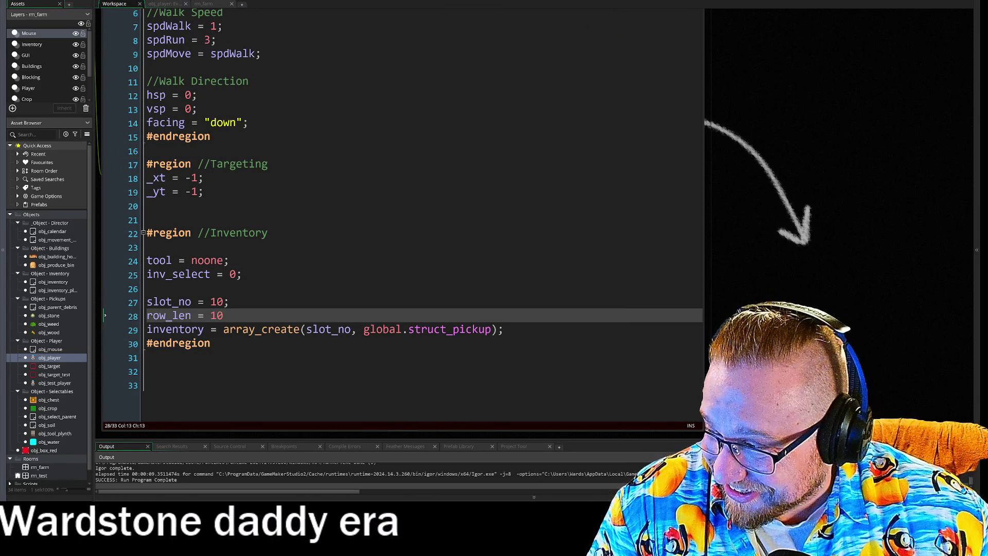
Step: Bring up FireAlpaca, dismiss its ad, maximize it, and start File > New
{"action": "key", "text": "alt+Tab"}
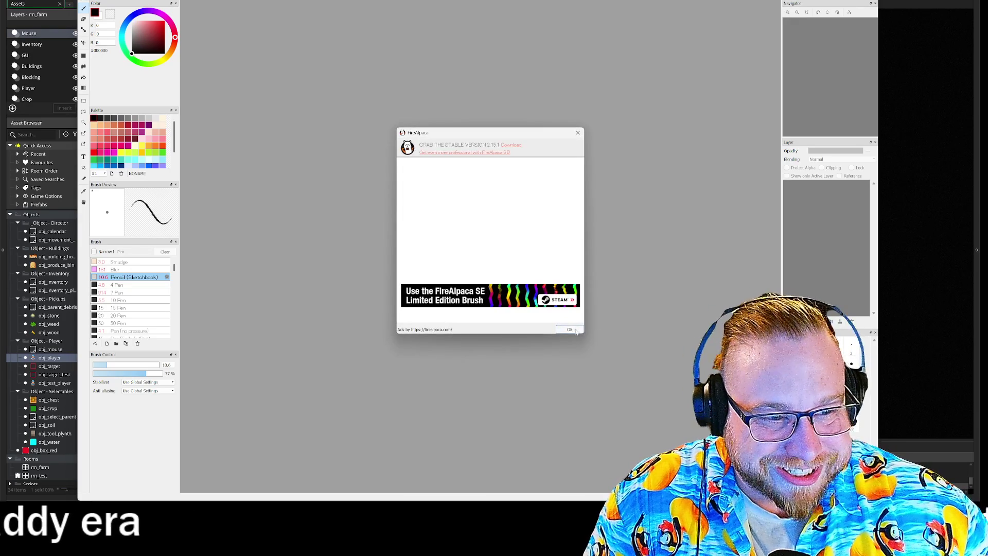
{"action": "key", "text": "Return"}
{"action": "key", "text": "super+Up"}
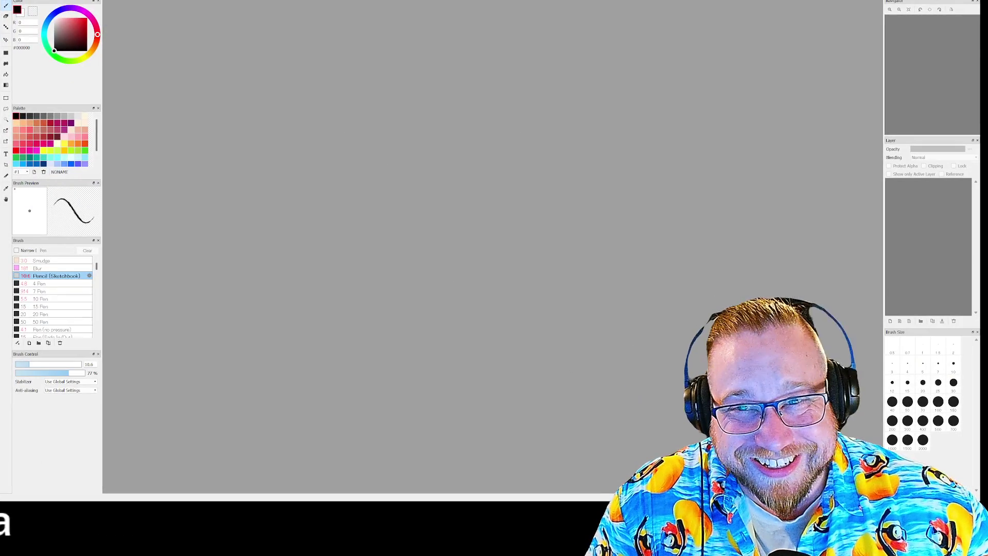
{"action": "key", "text": "alt+f"}
{"action": "key", "text": "n"}
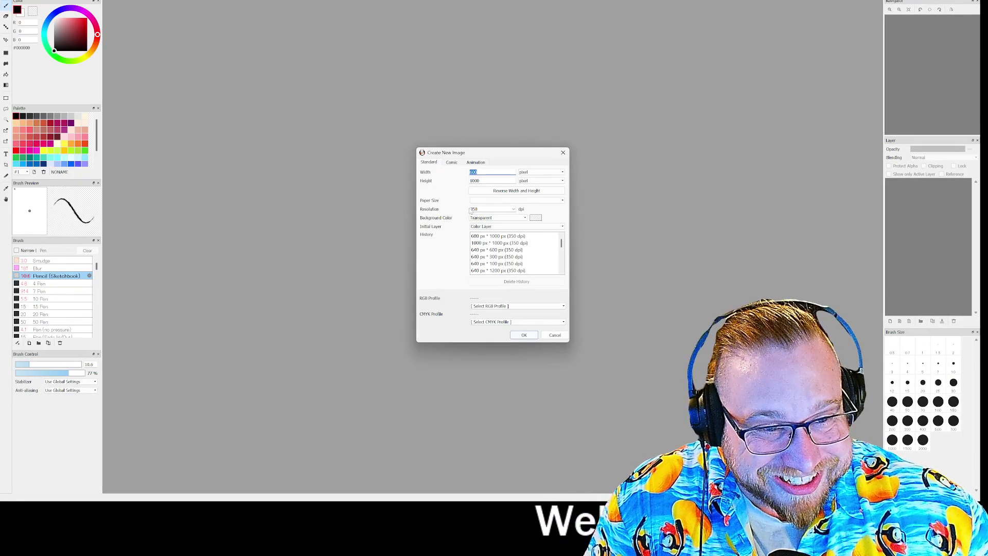
Step: Create the 1000 × 1000 canvas, fill it black, set the colour to white and zoom in
{"action": "left_click", "coordinate": [528, 338]}
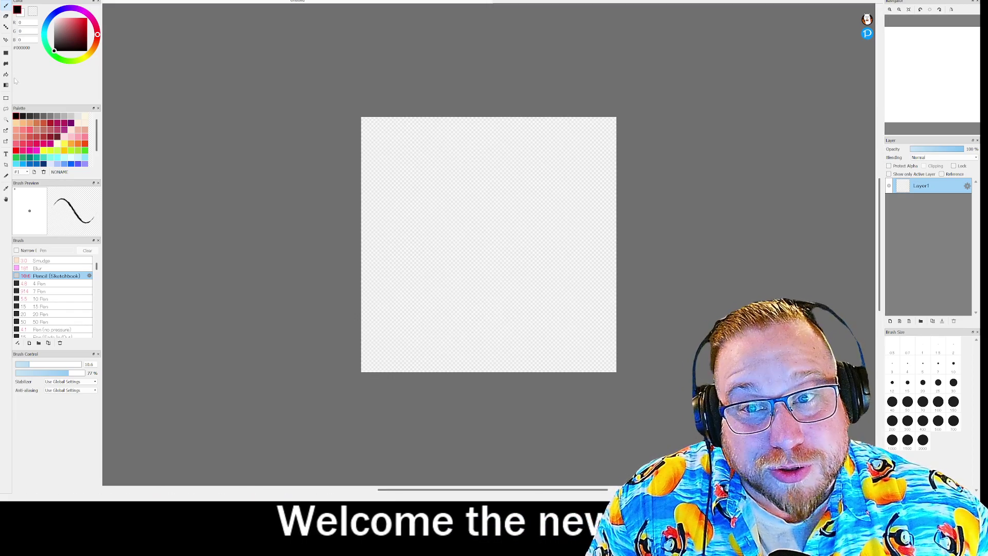
{"action": "key", "text": "ctrl+u"}
{"action": "left_click_drag", "start_coordinate": [75, 42], "coordinate": [54, 17]}
{"action": "key", "text": "b"}
{"action": "scroll", "coordinate": [472, 226], "scroll_direction": "up", "scroll_amount": 3}
{"action": "scroll", "coordinate": [471, 226], "scroll_direction": "up", "scroll_amount": 1}
Step: Draw the hexagonal turret outline with a small inner circle and doubled edges for depth
{"action": "mouse_move", "coordinate": [368, 182]}
{"action": "left_mouse_down"}
{"action": "mouse_move", "coordinate": [368, 170]}
{"action": "mouse_move", "coordinate": [466, 118]}
{"action": "left_mouse_up"}
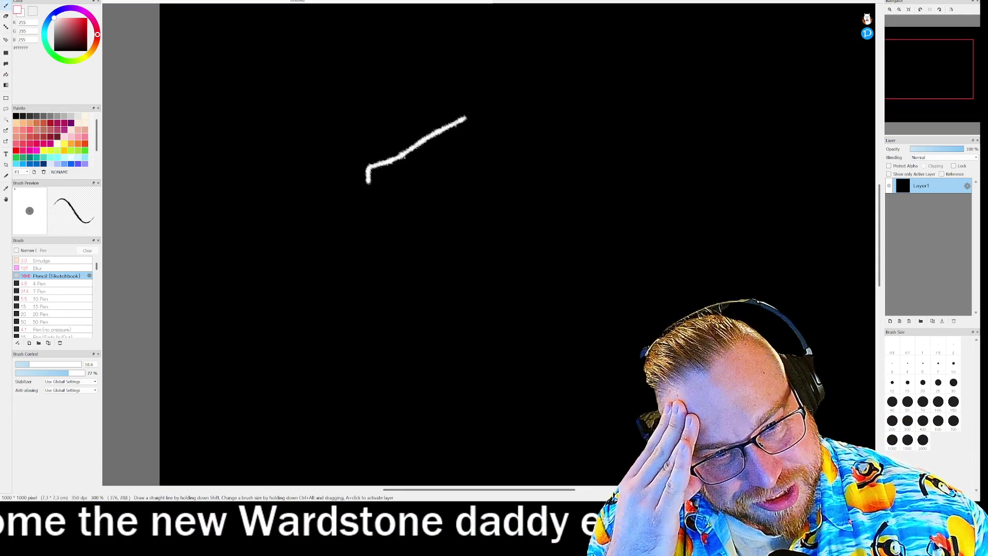
{"action": "mouse_move", "coordinate": [367, 186]}
{"action": "left_mouse_down"}
{"action": "mouse_move", "coordinate": [437, 249]}
{"action": "mouse_move", "coordinate": [485, 254]}
{"action": "mouse_move", "coordinate": [527, 182]}
{"action": "mouse_move", "coordinate": [468, 119]}
{"action": "left_mouse_up"}
{"action": "mouse_move", "coordinate": [443, 164]}
{"action": "left_mouse_down"}
{"action": "mouse_move", "coordinate": [437, 177]}
{"action": "mouse_move", "coordinate": [445, 163]}
{"action": "mouse_move", "coordinate": [519, 179]}
{"action": "left_mouse_up"}
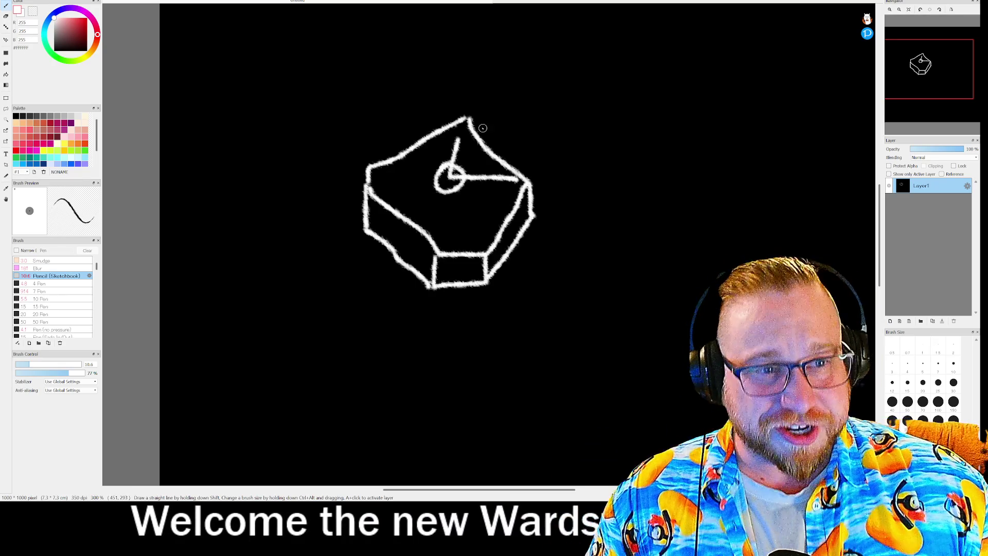
{"action": "mouse_move", "coordinate": [465, 121]}
{"action": "left_mouse_down"}
{"action": "mouse_move", "coordinate": [454, 163]}
{"action": "mouse_move", "coordinate": [532, 211]}
{"action": "left_mouse_up"}
{"action": "mouse_move", "coordinate": [464, 255]}
{"action": "left_mouse_down"}
{"action": "mouse_move", "coordinate": [392, 226]}
{"action": "mouse_move", "coordinate": [366, 191]}
{"action": "mouse_move", "coordinate": [480, 111]}
{"action": "left_mouse_up"}
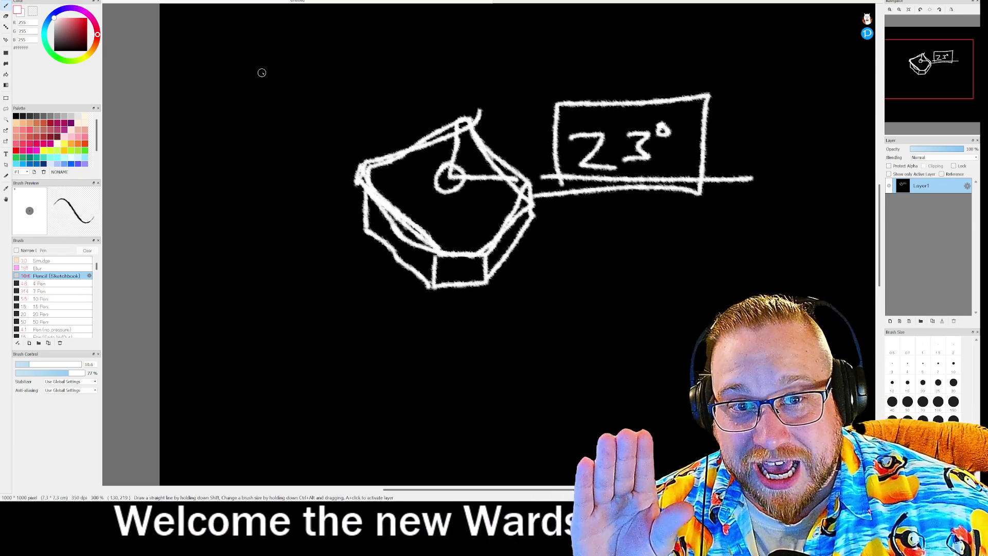
Step: Draw a circle left of the turret, a frame around the turret, and a line above the circle
{"action": "mouse_move", "coordinate": [301, 69]}
{"action": "left_mouse_down"}
{"action": "mouse_move", "coordinate": [286, 155]}
{"action": "mouse_move", "coordinate": [315, 77]}
{"action": "mouse_move", "coordinate": [346, 98]}
{"action": "left_mouse_up"}
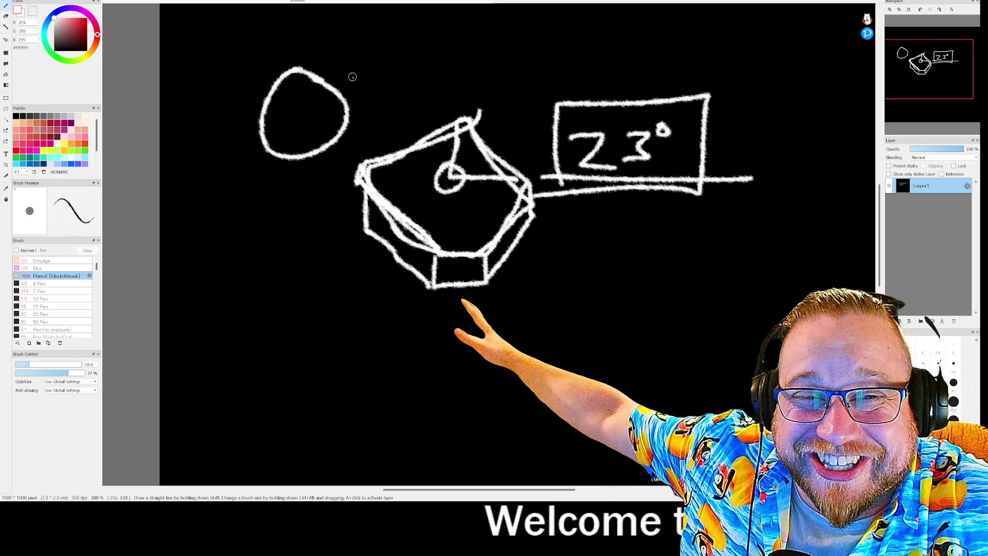
{"action": "left_click_drag", "start_coordinate": [352, 74], "coordinate": [325, 250]}
{"action": "mouse_move", "coordinate": [509, 298]}
{"action": "left_mouse_down"}
{"action": "mouse_move", "coordinate": [522, 121]}
{"action": "mouse_move", "coordinate": [334, 70]}
{"action": "left_mouse_up"}
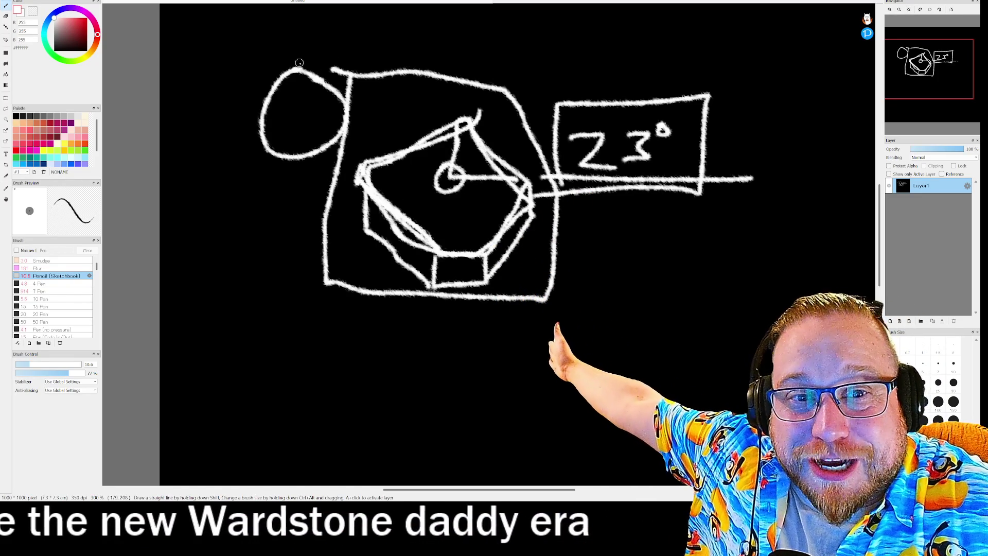
{"action": "left_click_drag", "start_coordinate": [312, 64], "coordinate": [183, 42]}
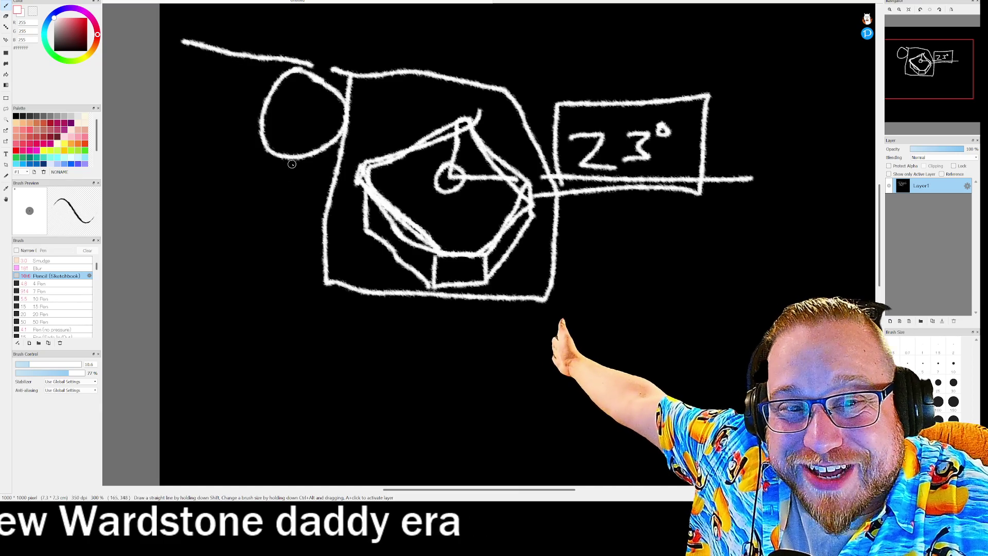
Step: Extend lines left above and below the circle and add a curved stroke at the top-left
{"action": "left_click_drag", "start_coordinate": [287, 165], "coordinate": [159, 114]}
{"action": "left_click_drag", "start_coordinate": [160, 47], "coordinate": [197, 26]}
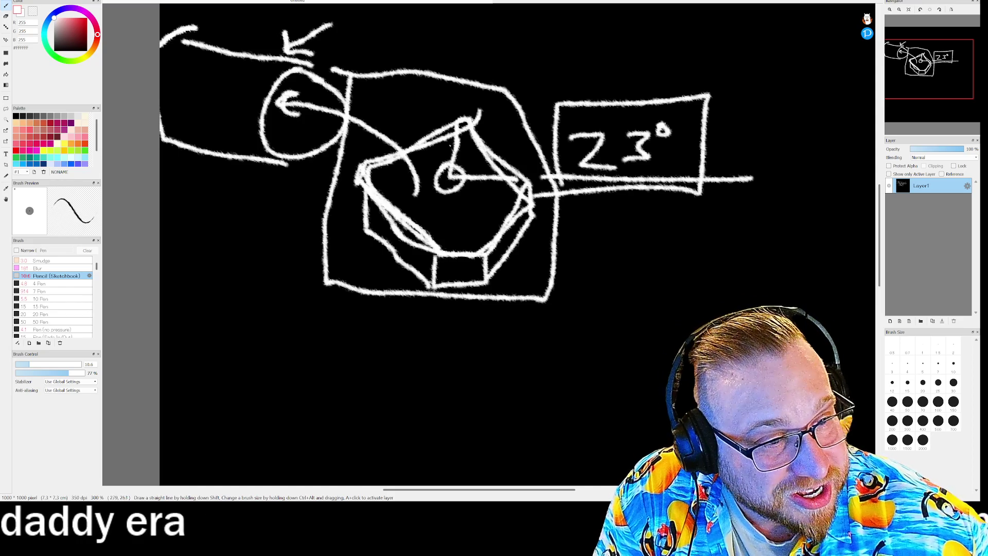
{"action": "mouse_move", "coordinate": [892, 119]}
{"action": "mouse_move", "coordinate": [912, 82]}
{"action": "left_mouse_down"}
{"action": "mouse_move", "coordinate": [908, 101]}
{"action": "mouse_move", "coordinate": [932, 99]}
{"action": "left_mouse_up"}
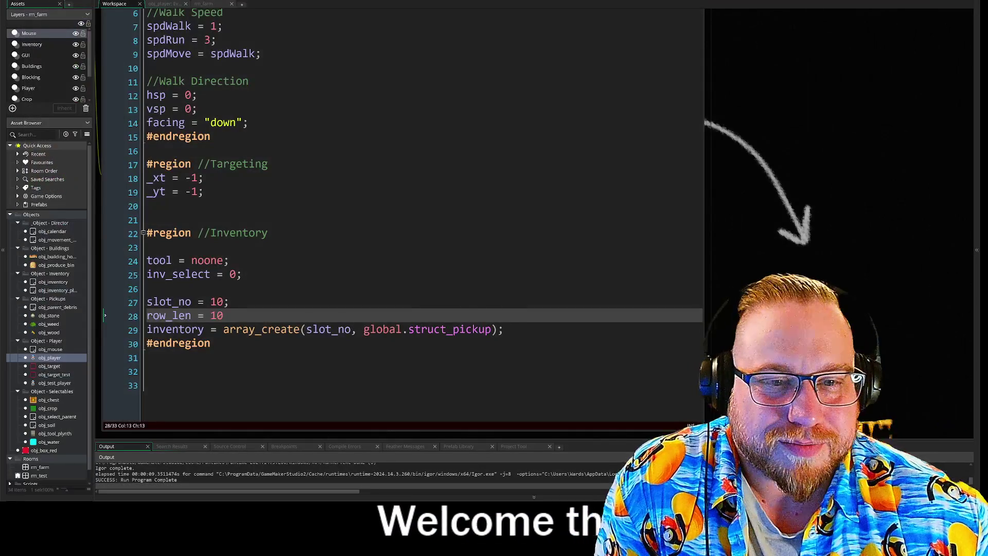
Step: Place the cursor on empty line 21 of obj_player, then switch to the radiation search browser
{"action": "left_click", "coordinate": [155, 219]}
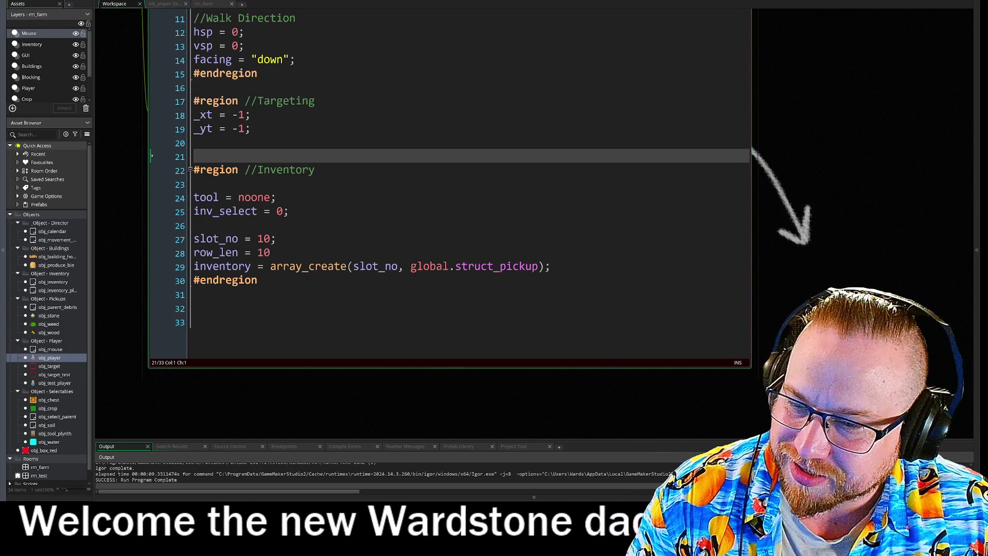
{"action": "key", "text": "alt+Tab"}
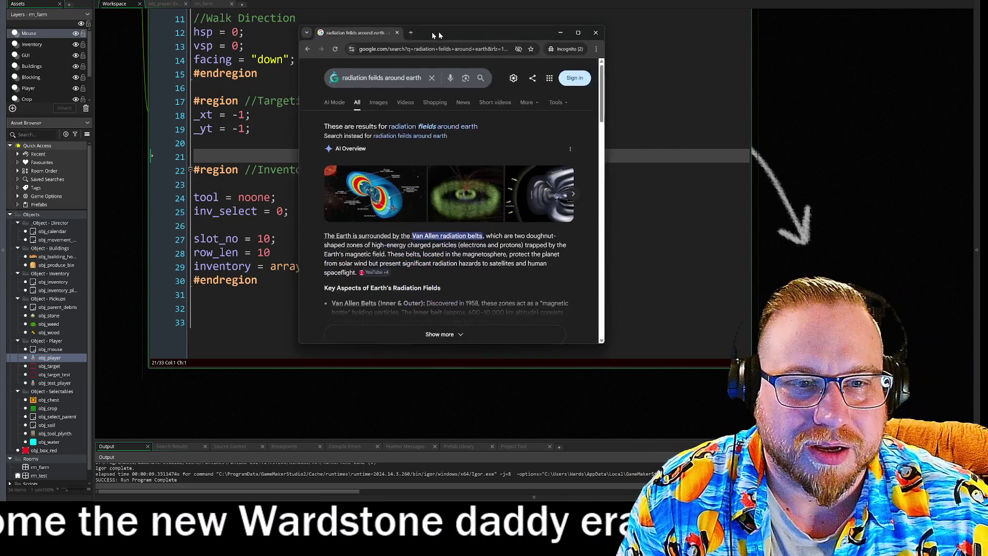
Step: Reposition the browser and open the Van Allen radiation belts result
{"action": "left_click_drag", "start_coordinate": [476, 29], "coordinate": [305, 0]}
{"action": "scroll", "coordinate": [309, 155], "scroll_direction": "down", "scroll_amount": 1}
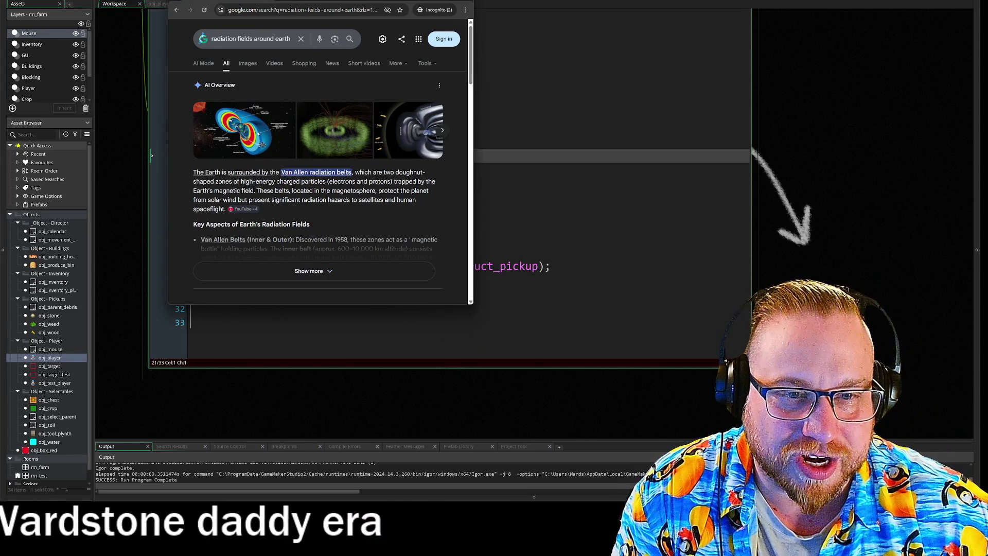
{"action": "left_click_drag", "start_coordinate": [281, 172], "coordinate": [298, 172]}
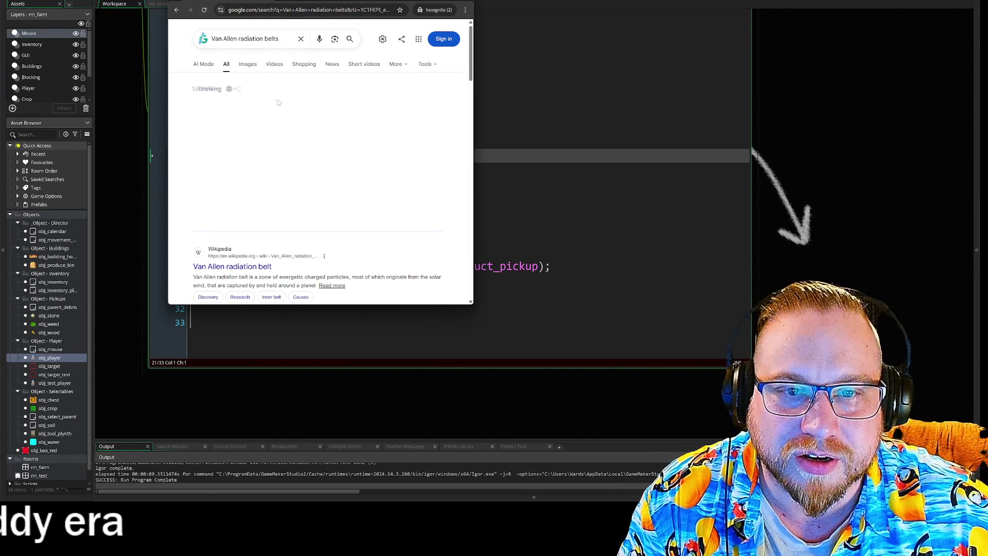
{"action": "scroll", "coordinate": [259, 146], "scroll_direction": "down", "scroll_amount": 3}
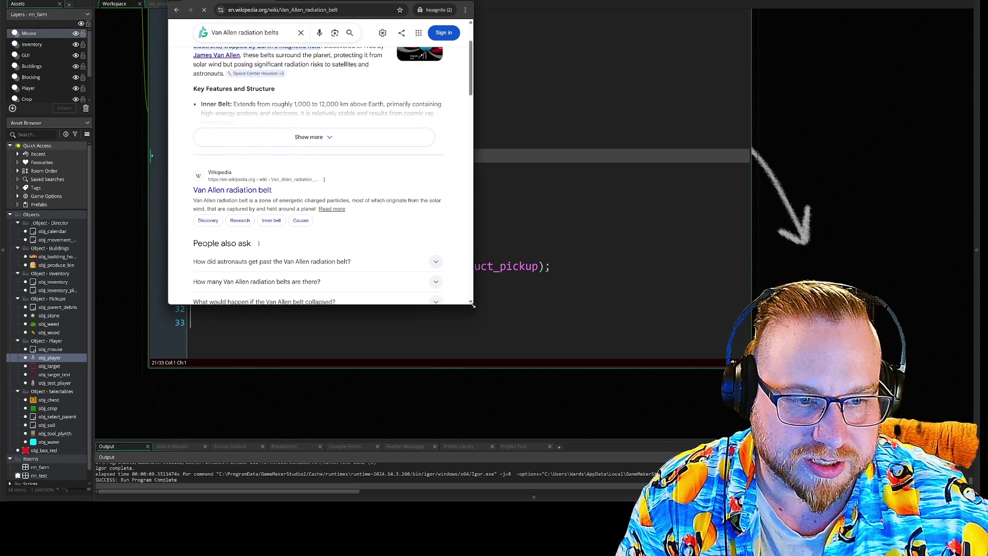
Step: Enlarge the window, set Wikipedia to the dark theme, and play the Van Allen Belts video
{"action": "left_click_drag", "start_coordinate": [473, 306], "coordinate": [770, 420]}
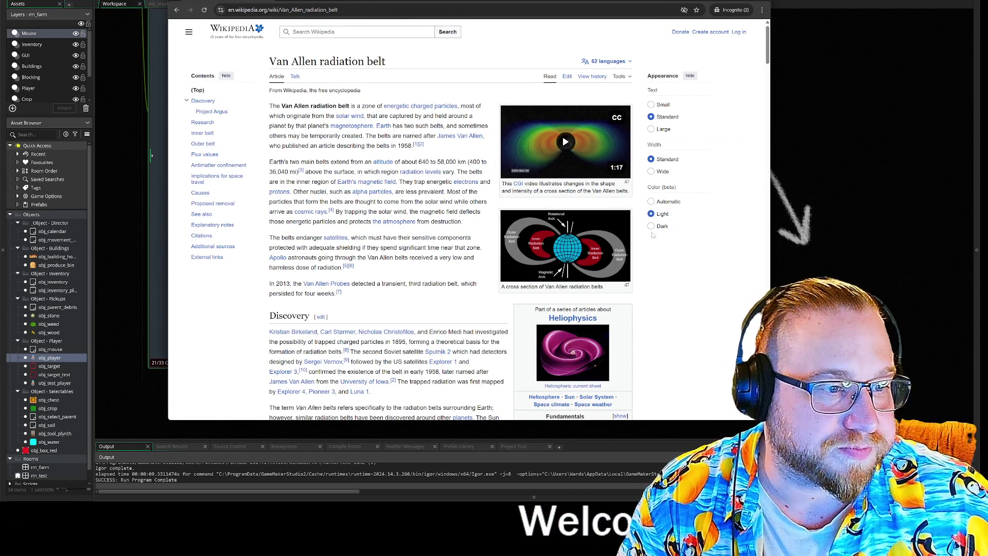
{"action": "left_click", "coordinate": [651, 227]}
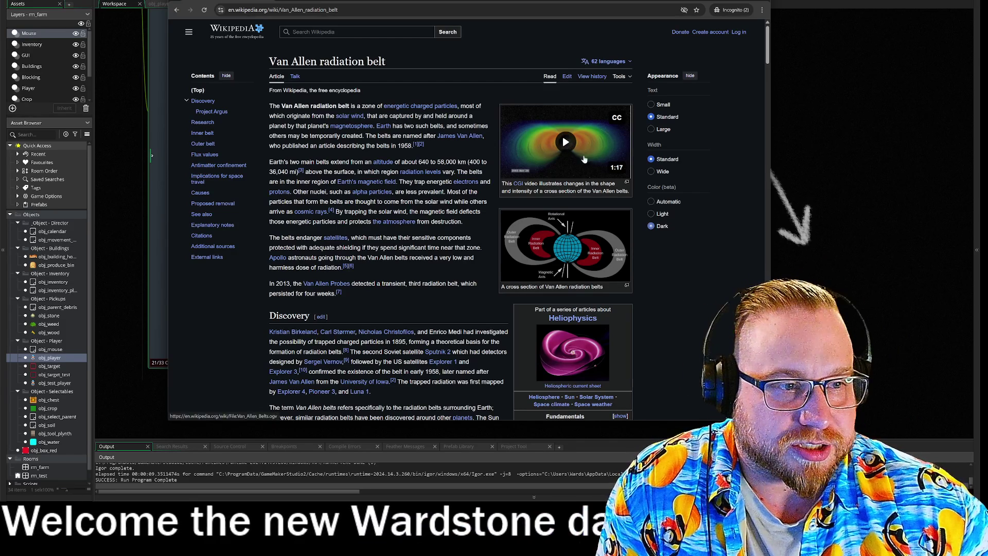
{"action": "left_click", "coordinate": [584, 159]}
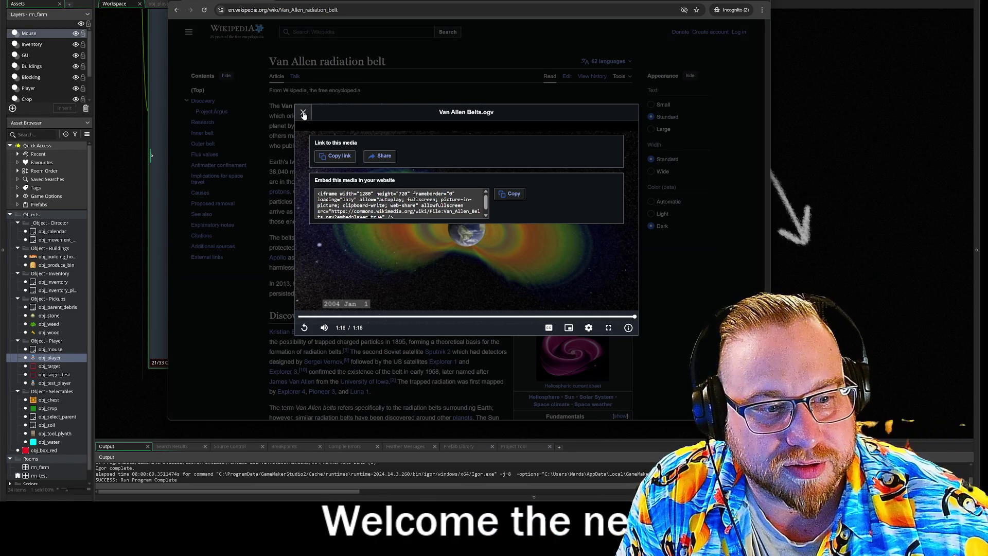
{"action": "left_click", "coordinate": [303, 113]}
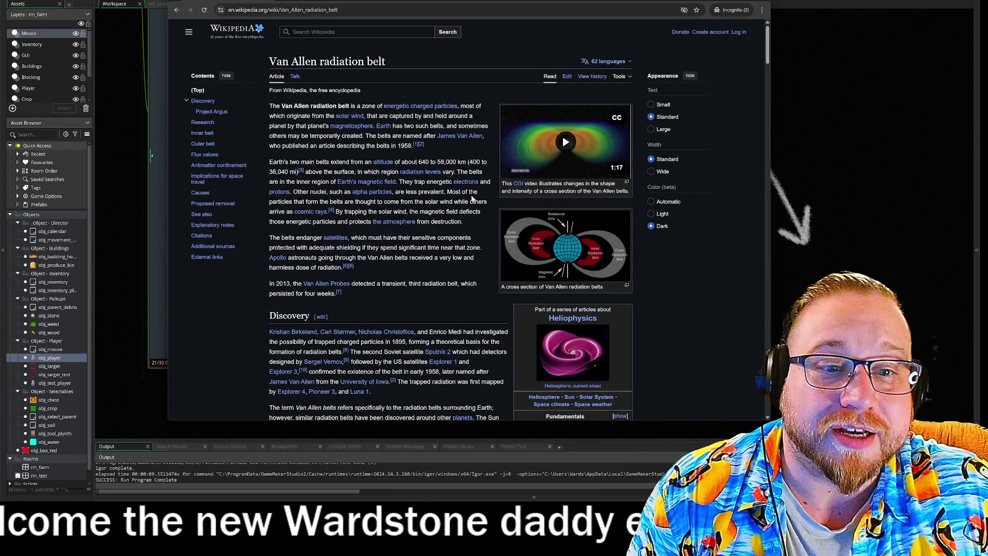
{"action": "scroll", "coordinate": [471, 237], "scroll_direction": "down", "scroll_amount": 2}
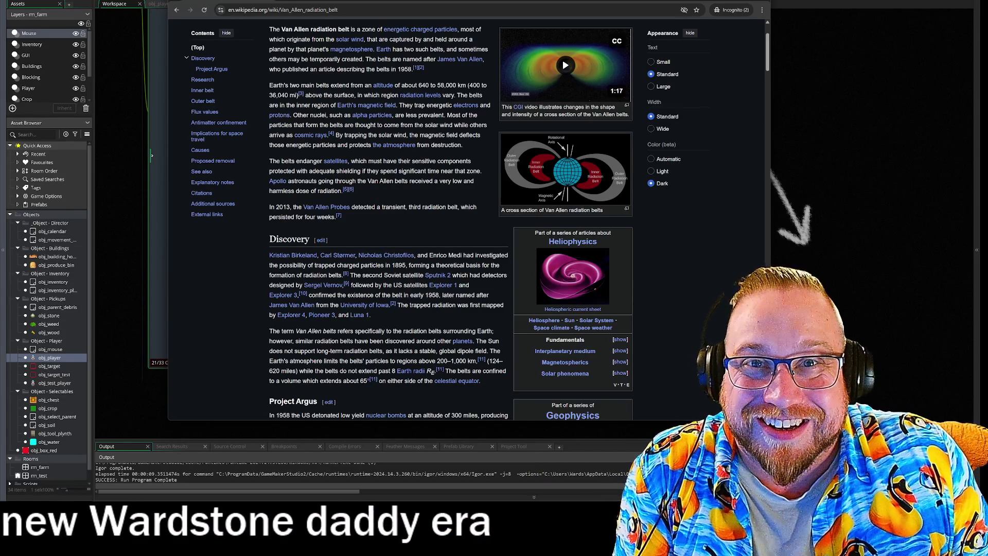
{"action": "key", "text": "alt+Tab"}
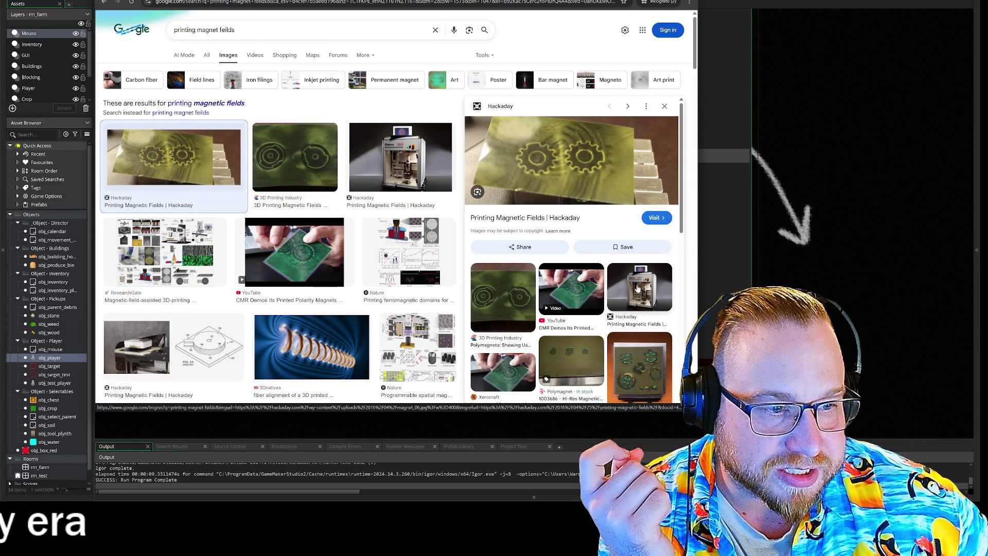
Step: View Hackaday's gear photo of printed magnetic fields full size, then return to the 'printing magnet feilds' results
{"action": "left_click", "coordinate": [628, 285]}
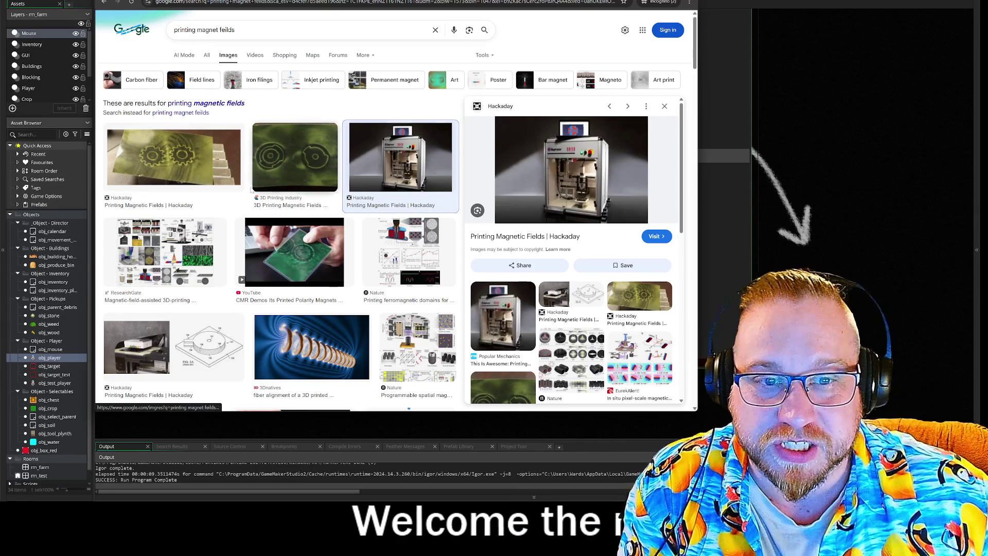
{"action": "left_click", "coordinate": [175, 157]}
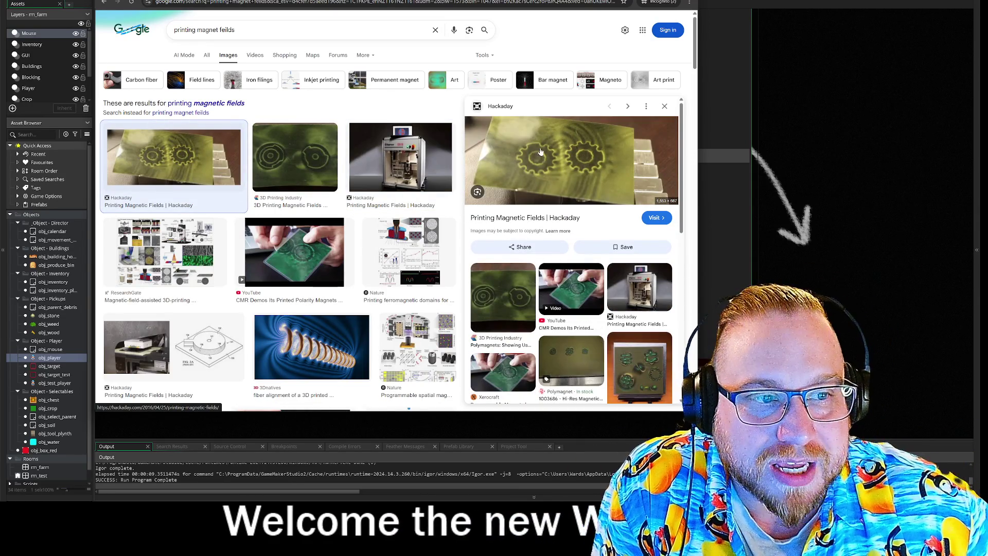
{"action": "right_click", "coordinate": [572, 157]}
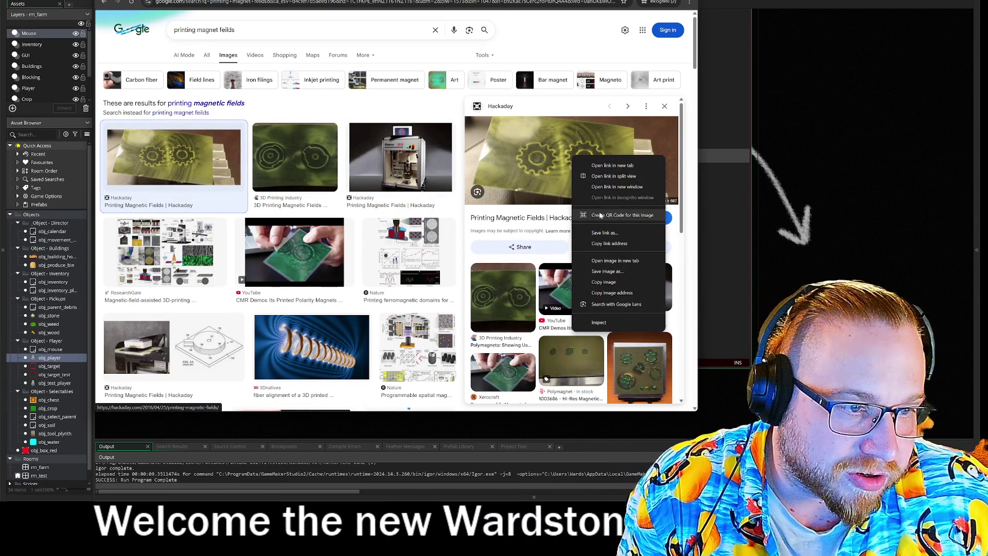
{"action": "left_click", "coordinate": [615, 260]}
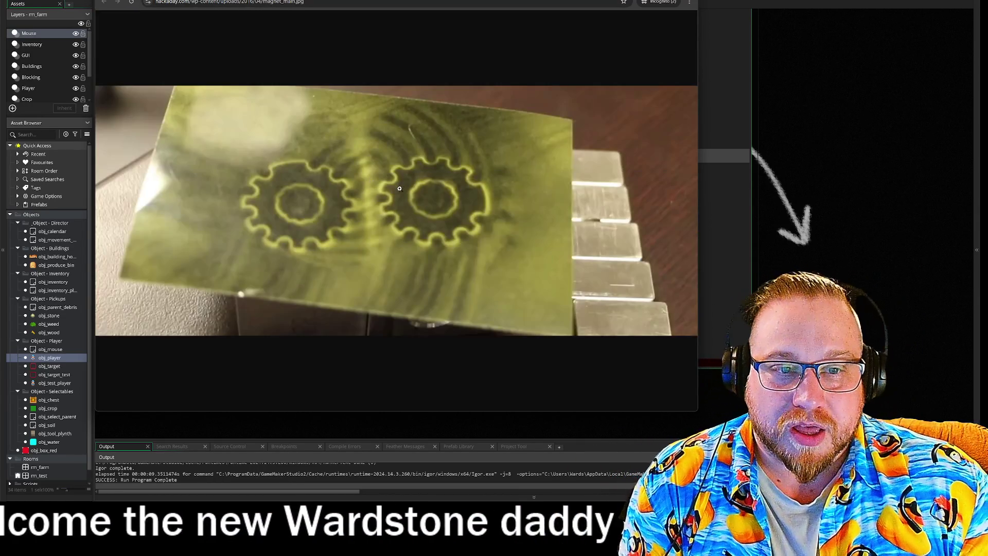
{"action": "left_click", "coordinate": [399, 189]}
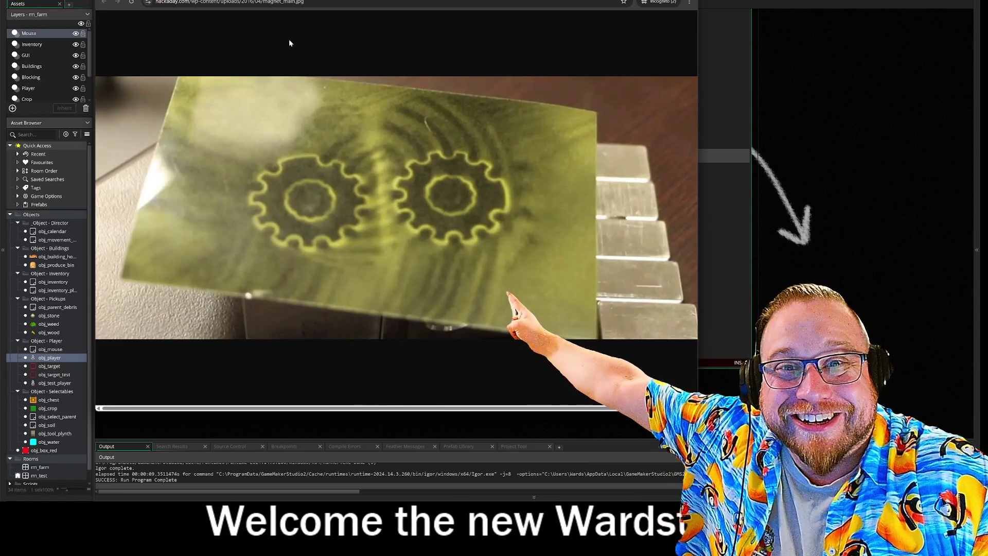
{"action": "key", "text": "alt+Left"}
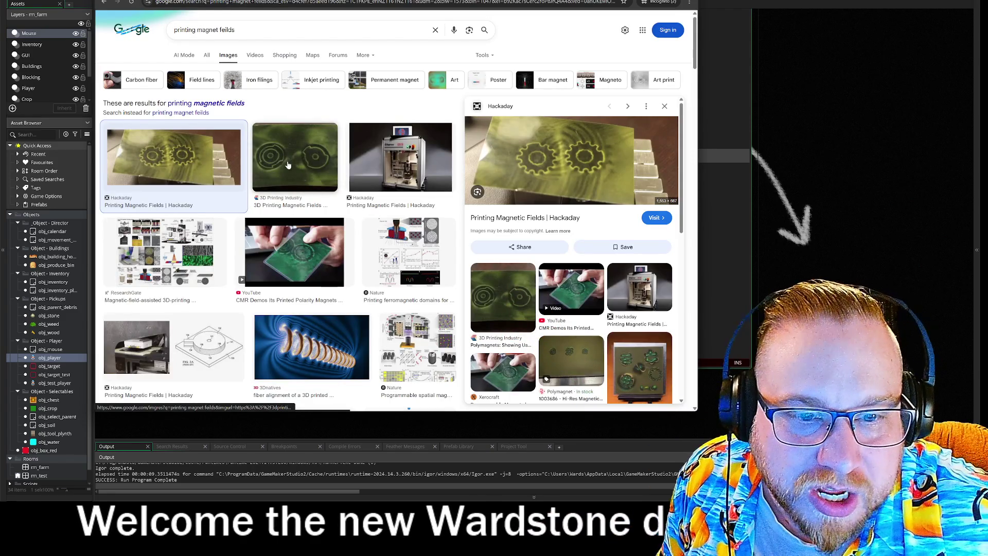
Step: Open the 3D Printing Industry polymagnet image of two printed magnetic rings full size in a new tab
{"action": "left_click", "coordinate": [289, 164]}
{"action": "right_click", "coordinate": [554, 227]}
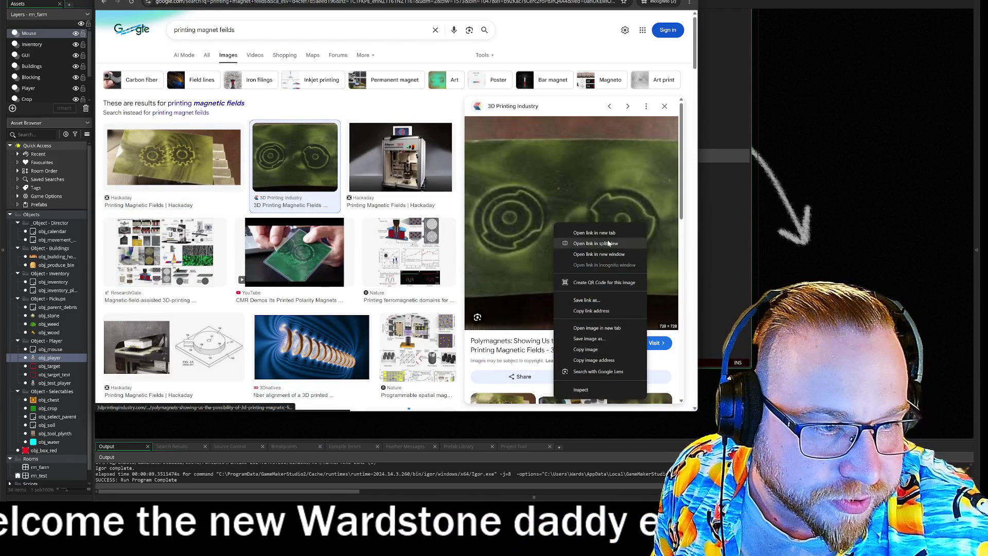
{"action": "left_click", "coordinate": [605, 335]}
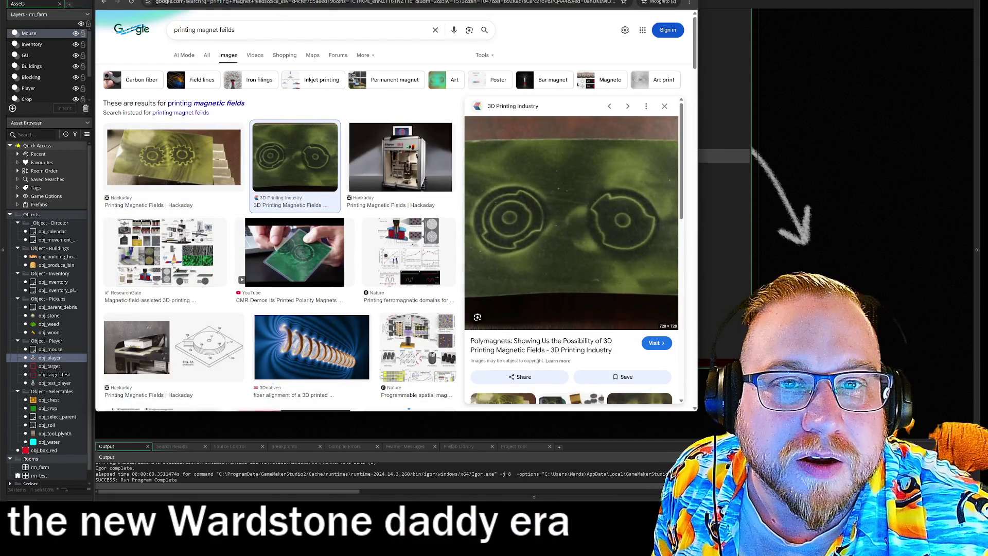
{"action": "key", "text": "ctrl+Tab"}
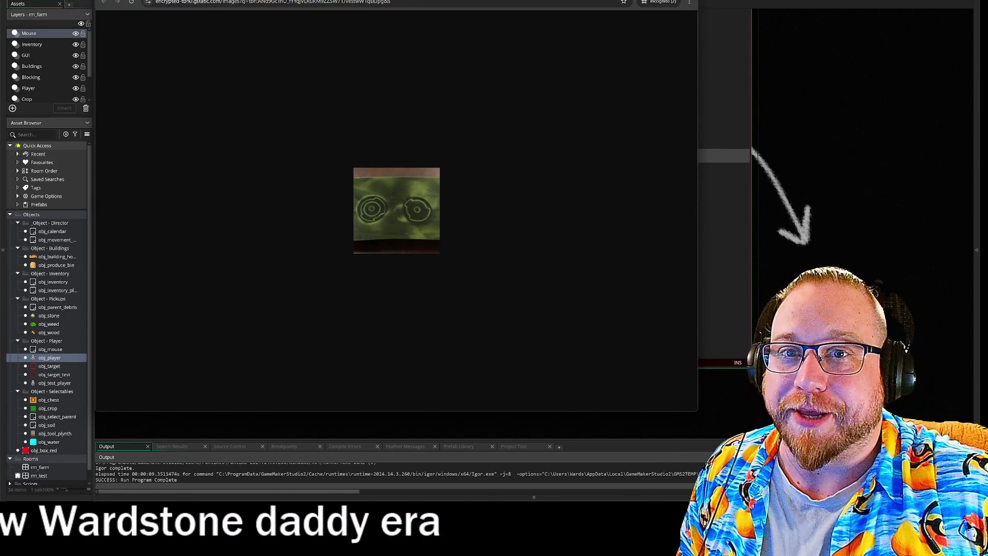
{"action": "key", "text": "ctrl+w"}
{"action": "right_click", "coordinate": [559, 230]}
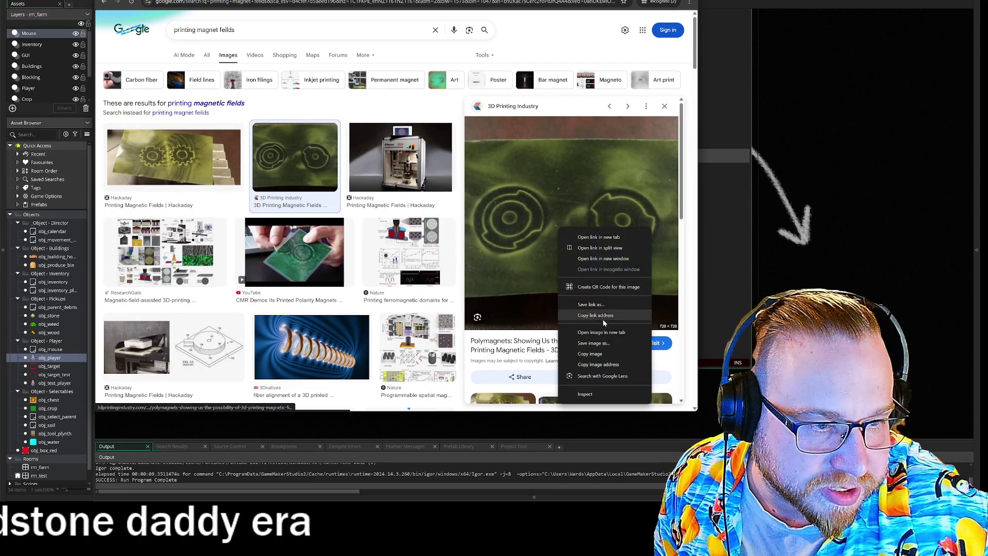
{"action": "left_click", "coordinate": [607, 338]}
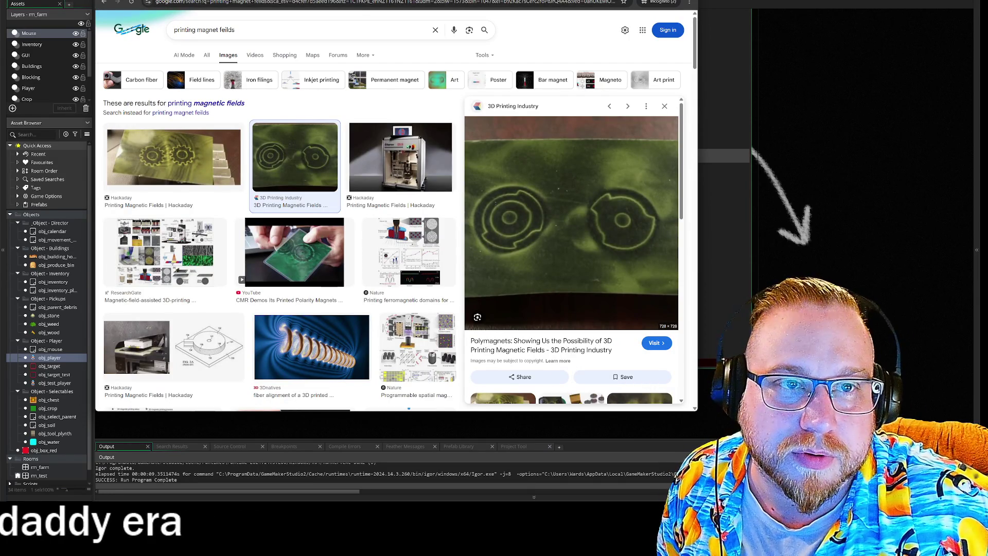
{"action": "key", "text": "ctrl+Tab"}
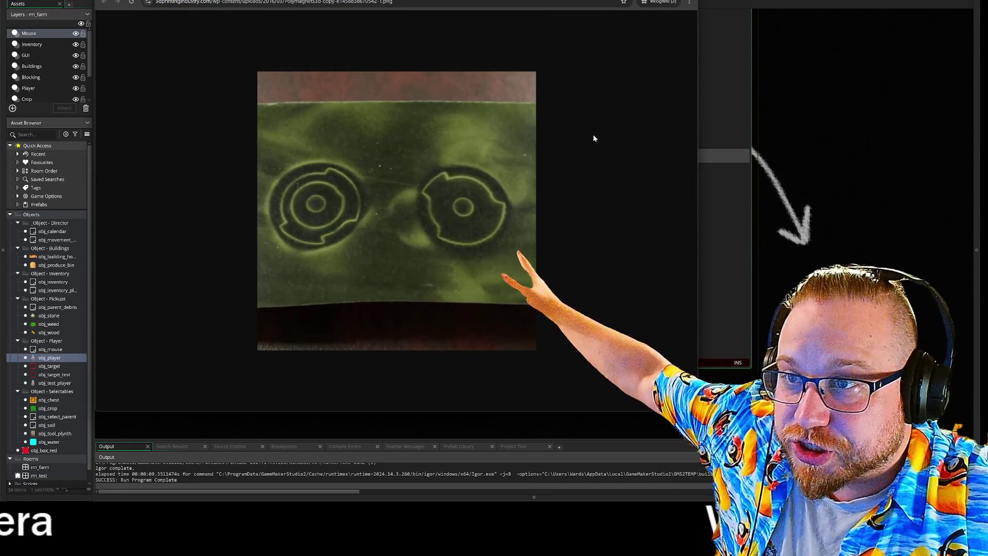
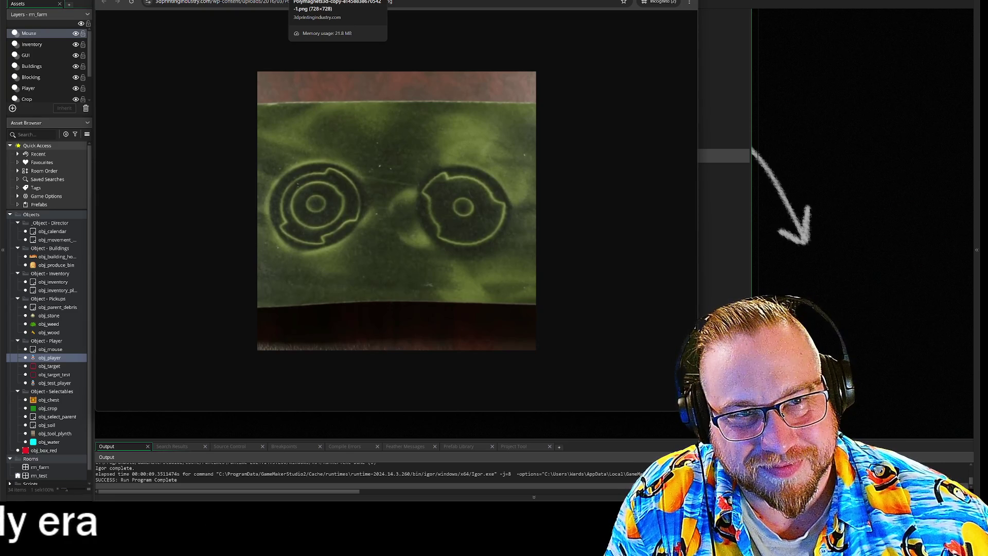
Step: Return to the 'printing magnet feilds' image results, then put Chrome away to show GameMaker
{"action": "key", "text": "ctrl+Tab"}
{"action": "key", "text": "ctrl+Tab"}
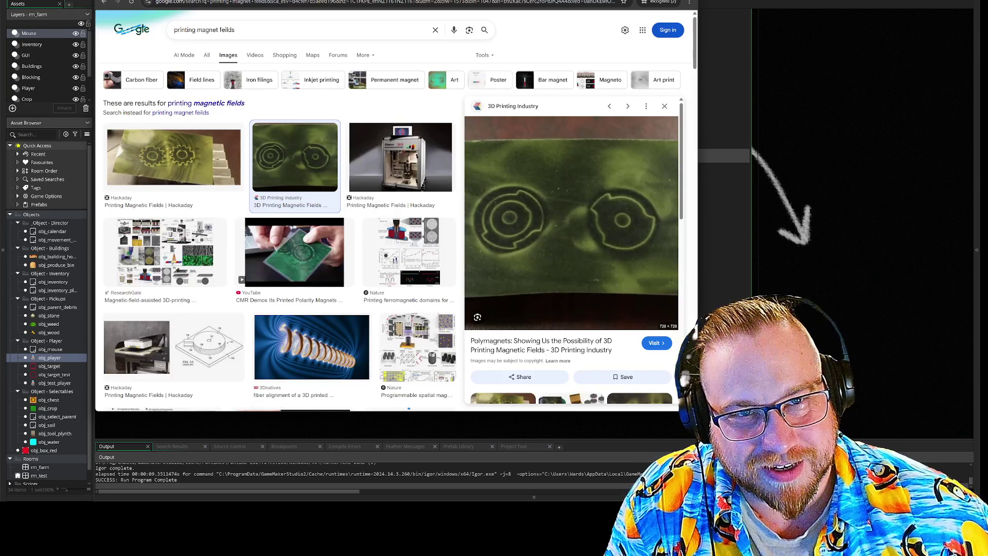
{"action": "mouse_move", "coordinate": [673, 2]}
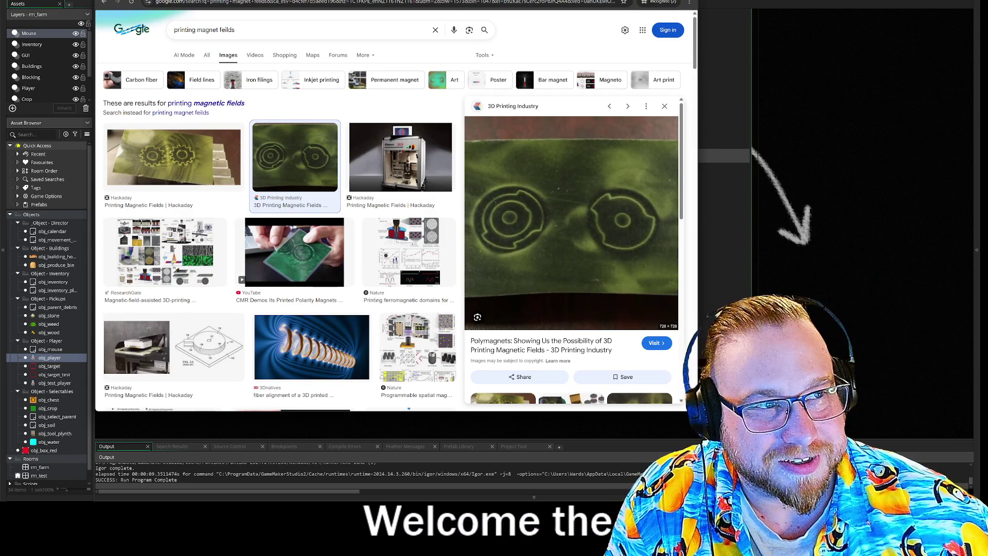
{"action": "key", "text": "alt+Tab"}
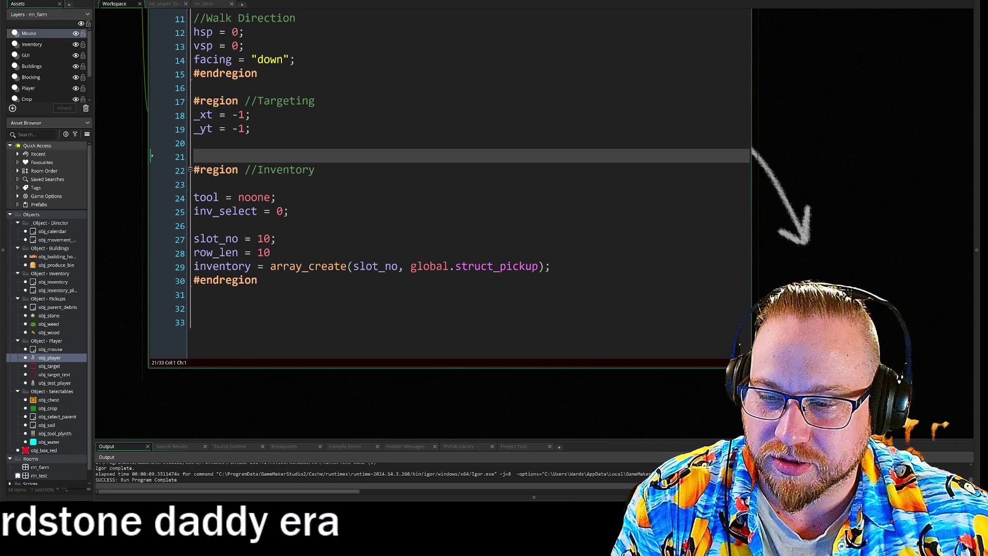
{"action": "mouse_move", "coordinate": [805, 163]}
{"action": "left_mouse_down"}
{"action": "mouse_move", "coordinate": [761, 178]}
{"action": "mouse_move", "coordinate": [770, 198]}
{"action": "mouse_move", "coordinate": [760, 202]}
{"action": "left_mouse_up"}
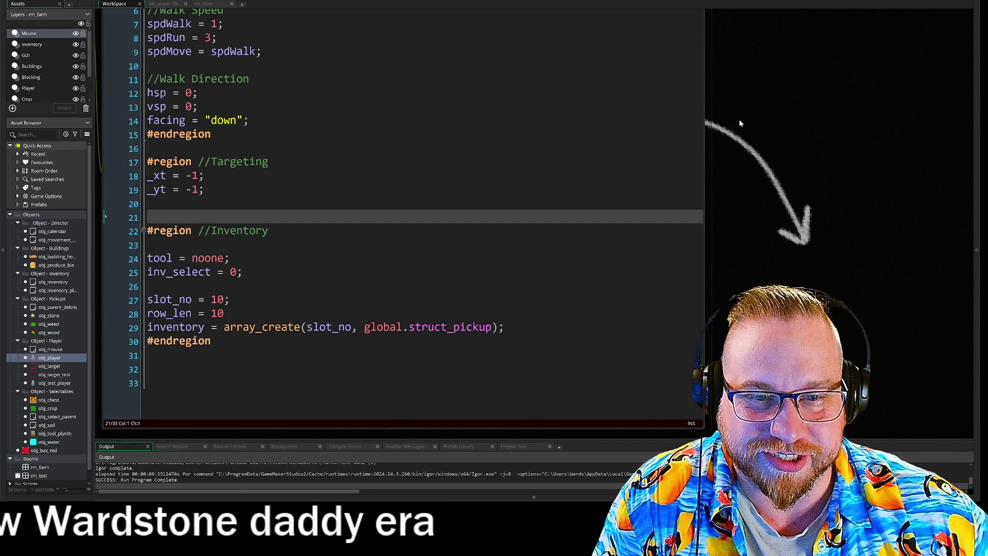
{"action": "scroll", "coordinate": [741, 123], "scroll_direction": "up", "scroll_amount": 3}
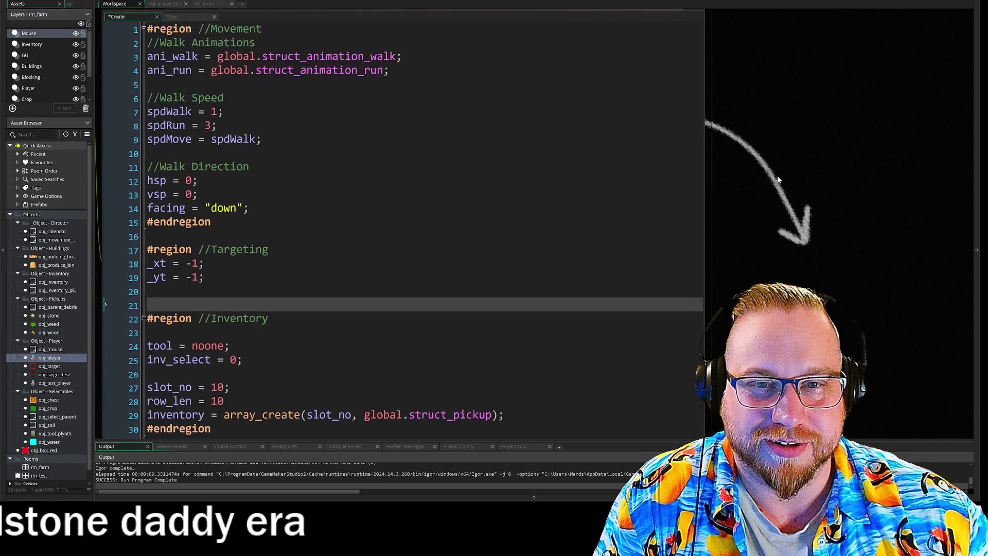
{"action": "scroll", "coordinate": [770, 136], "scroll_direction": "down", "scroll_amount": 2}
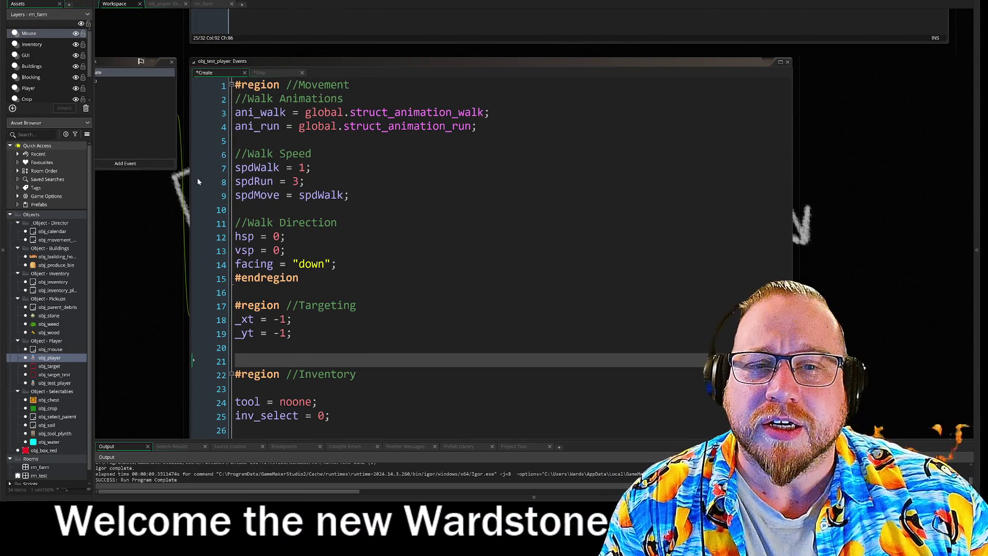
{"action": "left_click", "coordinate": [259, 73]}
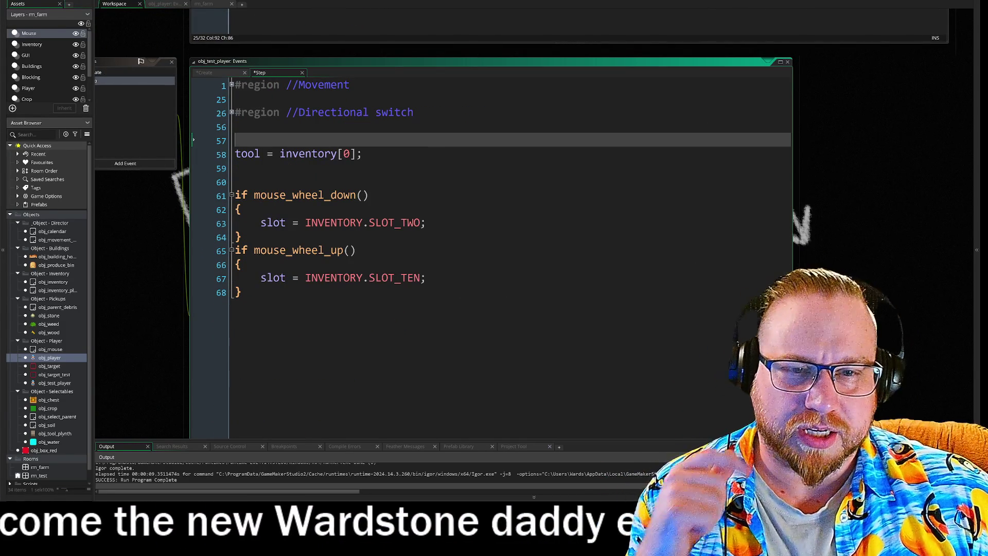
Step: Remove the stray blank line, type '#region //Inventory' above the inventory code, then enlarge the Holography article
{"action": "left_click", "coordinate": [236, 182]}
{"action": "key", "text": "BackSpace"}
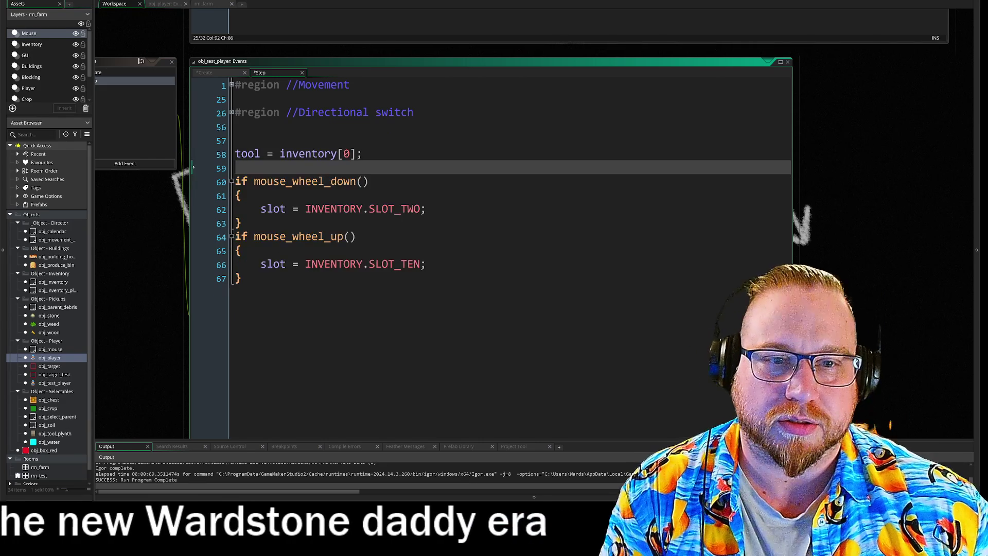
{"action": "key", "text": "Up"}
{"action": "key", "text": "Up"}
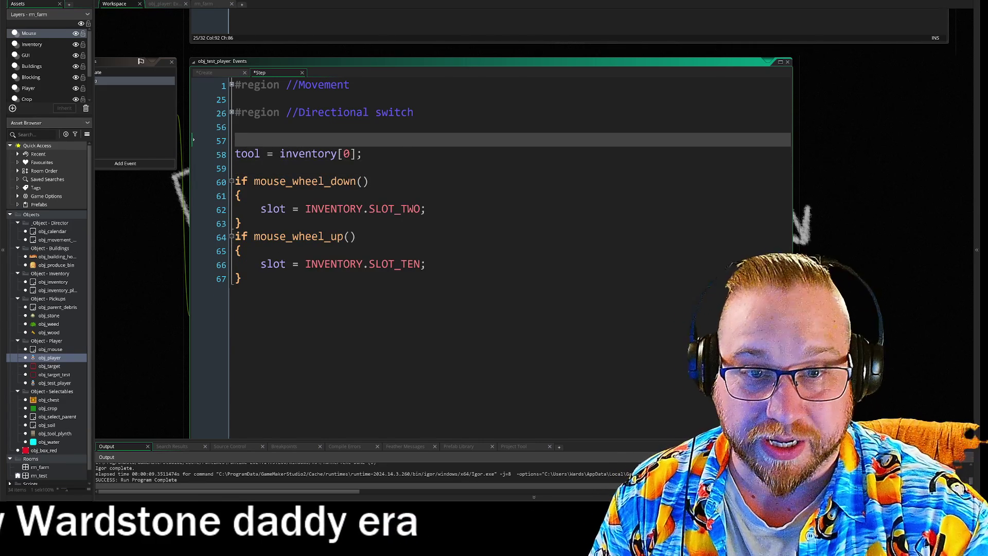
{"action": "type", "text": "#region //Inventory"}
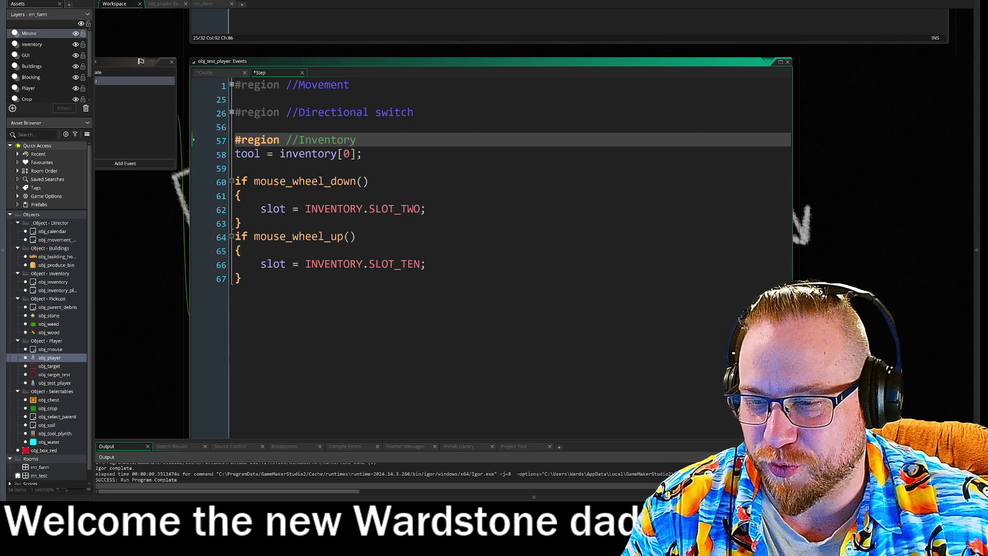
{"action": "key", "text": "alt+Tab"}
{"action": "mouse_move", "coordinate": [588, 294]}
{"action": "left_mouse_down"}
{"action": "mouse_move", "coordinate": [677, 375]}
{"action": "mouse_move", "coordinate": [681, 407]}
{"action": "mouse_move", "coordinate": [737, 406]}
{"action": "left_mouse_up"}
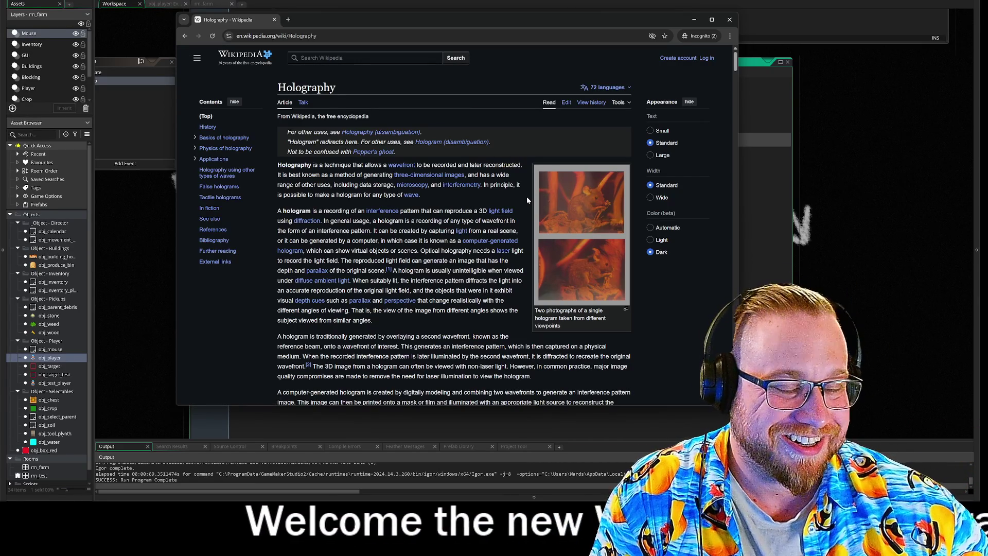
Step: Scroll down through the Holography Wikipedia article to read it
{"action": "scroll", "coordinate": [526, 200], "scroll_direction": "down", "scroll_amount": 6}
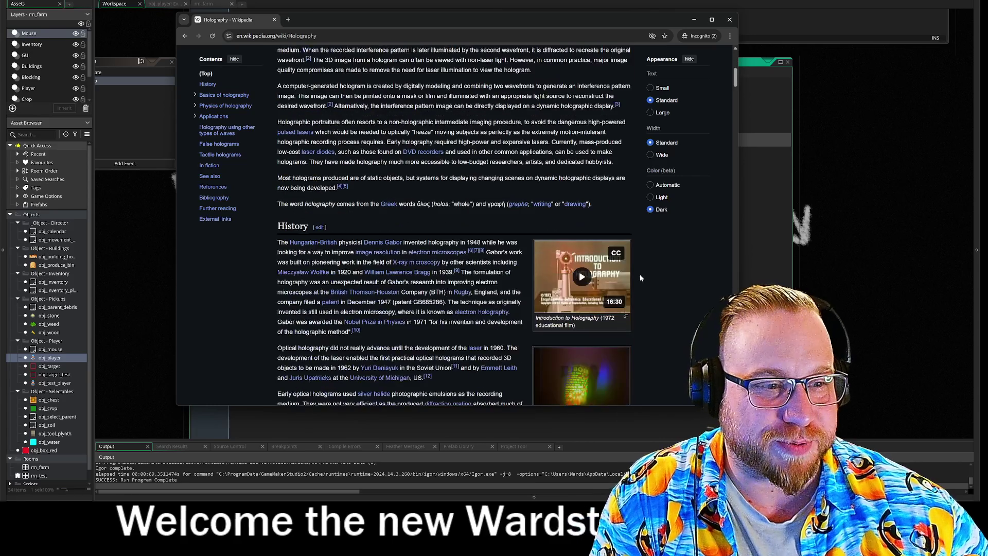
{"action": "scroll", "coordinate": [643, 269], "scroll_direction": "down", "scroll_amount": 3}
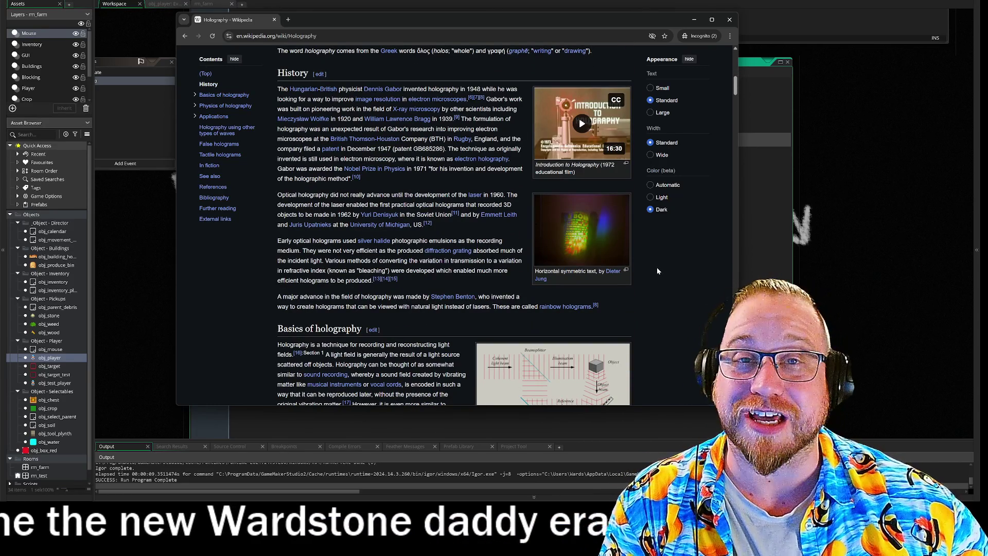
{"action": "scroll", "coordinate": [661, 271], "scroll_direction": "down", "scroll_amount": 2}
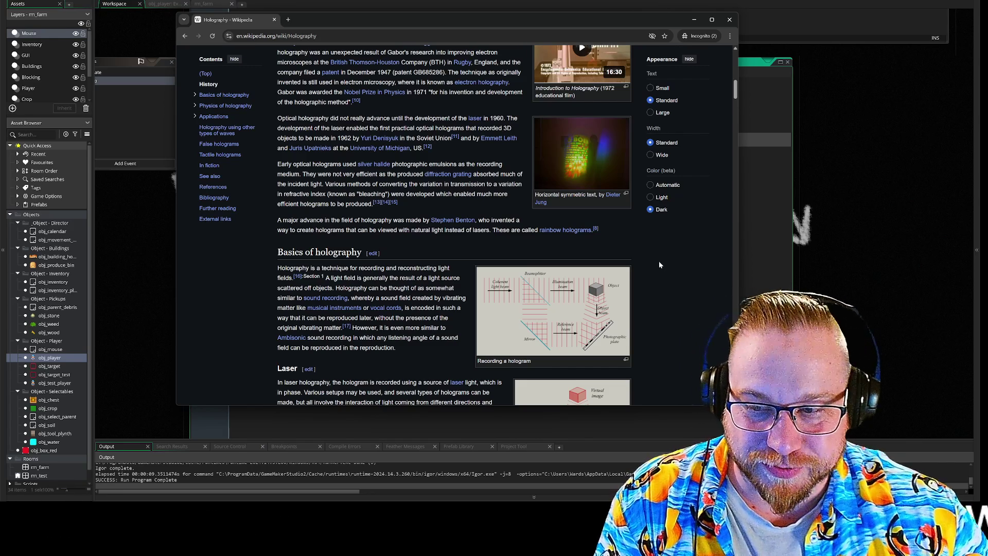
{"action": "scroll", "coordinate": [650, 293], "scroll_direction": "down", "scroll_amount": 1}
{"action": "scroll", "coordinate": [652, 304], "scroll_direction": "down", "scroll_amount": 10}
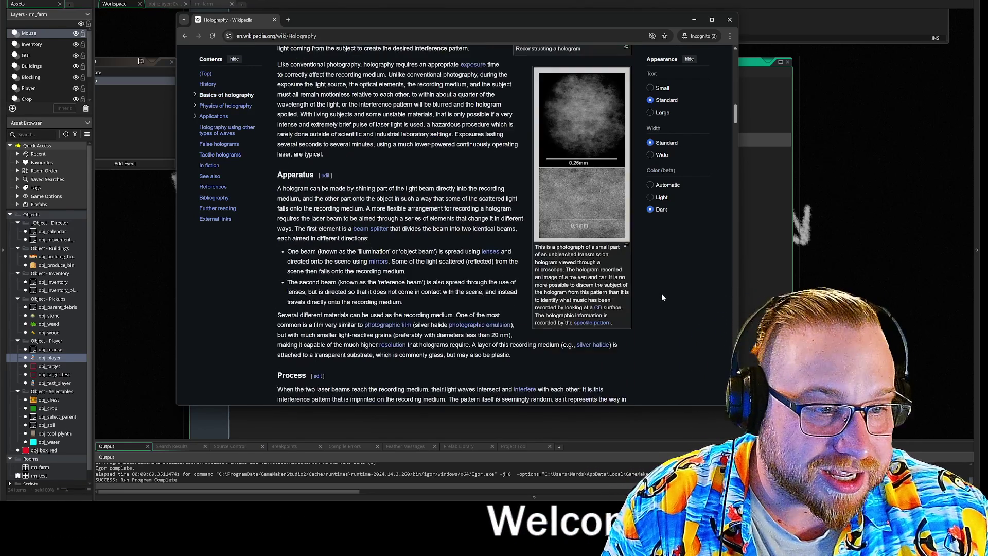
{"action": "scroll", "coordinate": [662, 297], "scroll_direction": "down", "scroll_amount": 15}
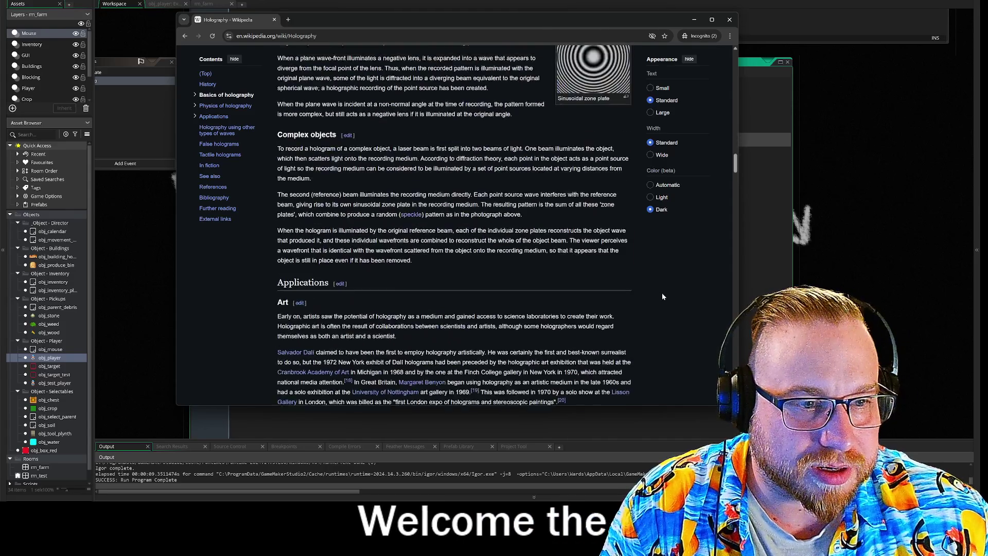
{"action": "scroll", "coordinate": [663, 297], "scroll_direction": "down", "scroll_amount": 7}
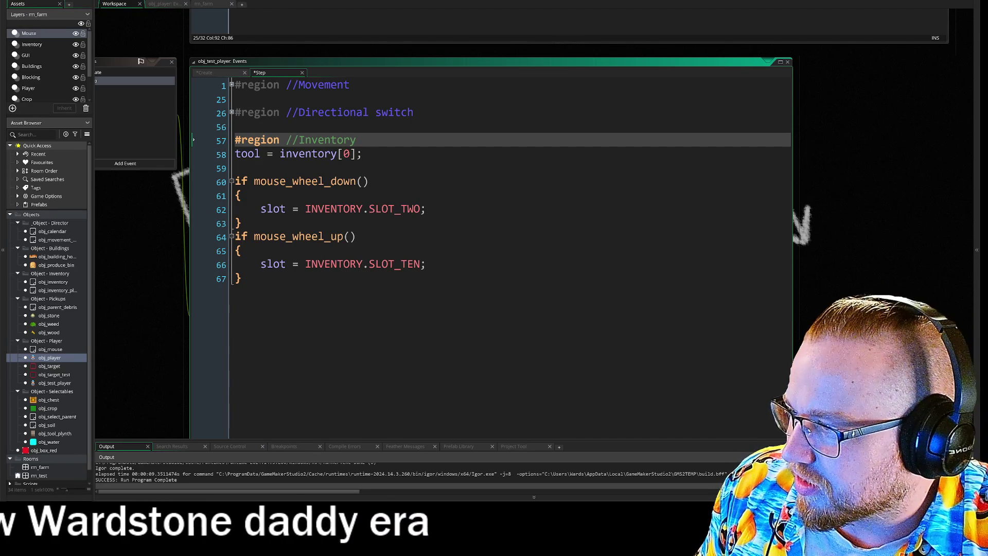
Step: In FireAlpaca, dismiss the ad and create a 1000×1000 canvas filled black, zoomed in
{"action": "key", "text": "alt+Tab"}
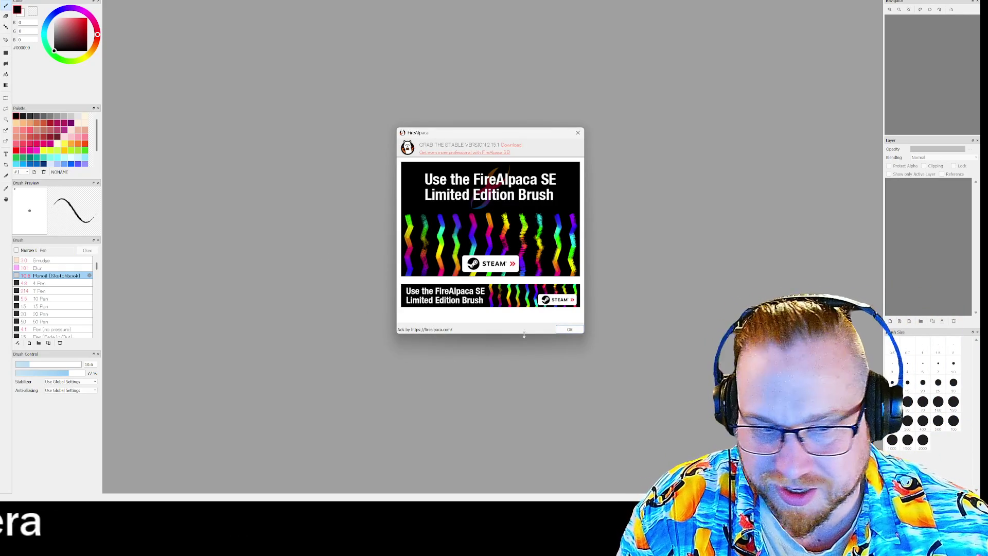
{"action": "left_click", "coordinate": [571, 331]}
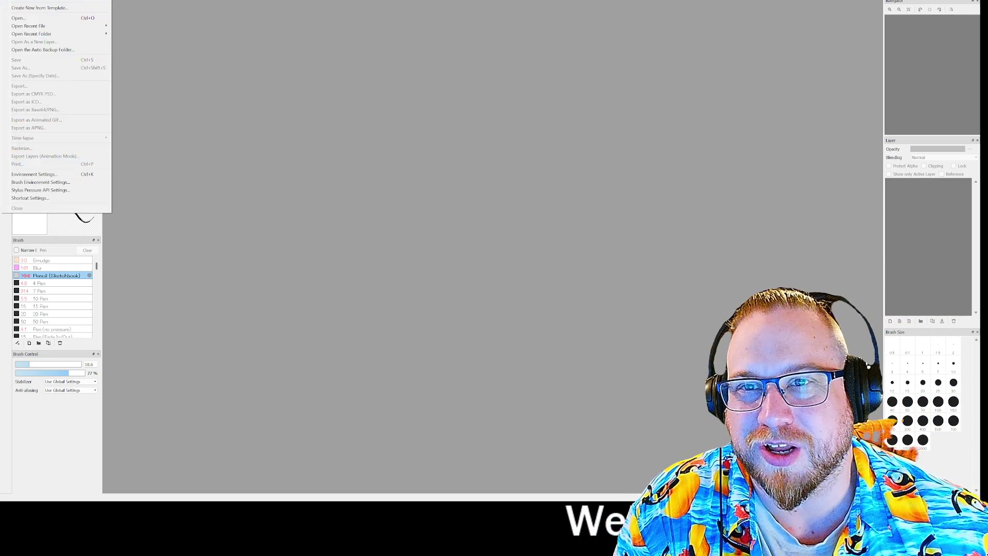
{"action": "key", "text": "ctrl+n"}
{"action": "left_click", "coordinate": [525, 333]}
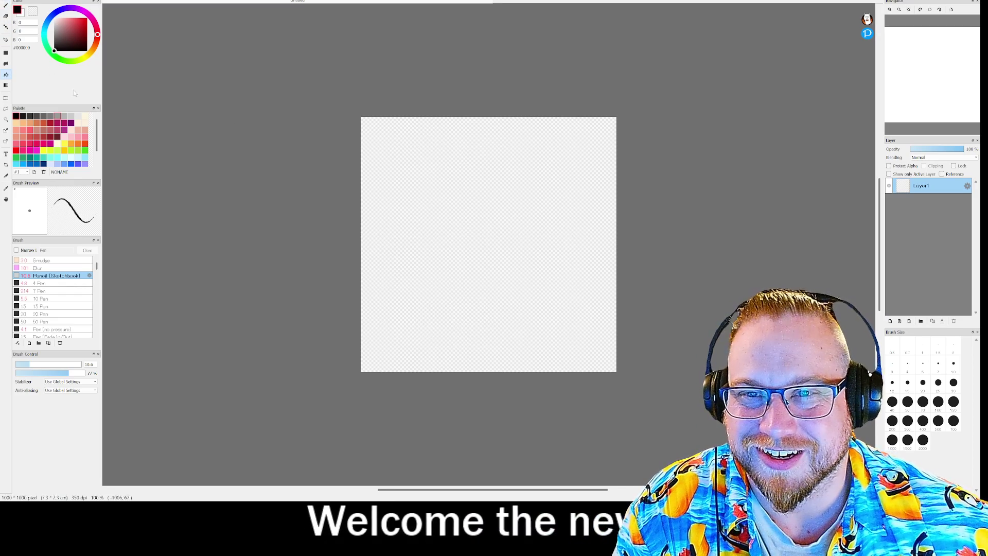
{"action": "key", "text": "ctrl+u"}
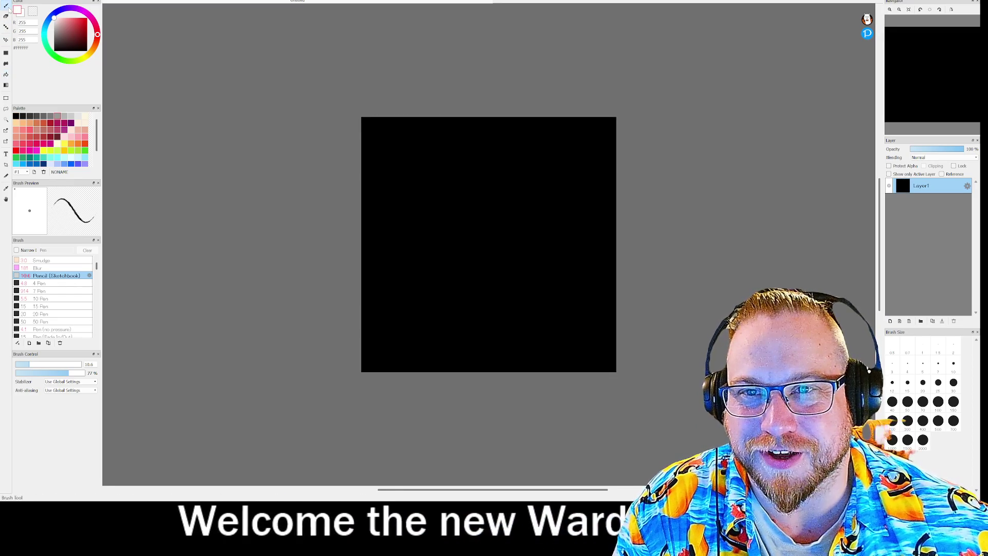
{"action": "scroll", "coordinate": [468, 303], "scroll_direction": "up", "scroll_amount": 3}
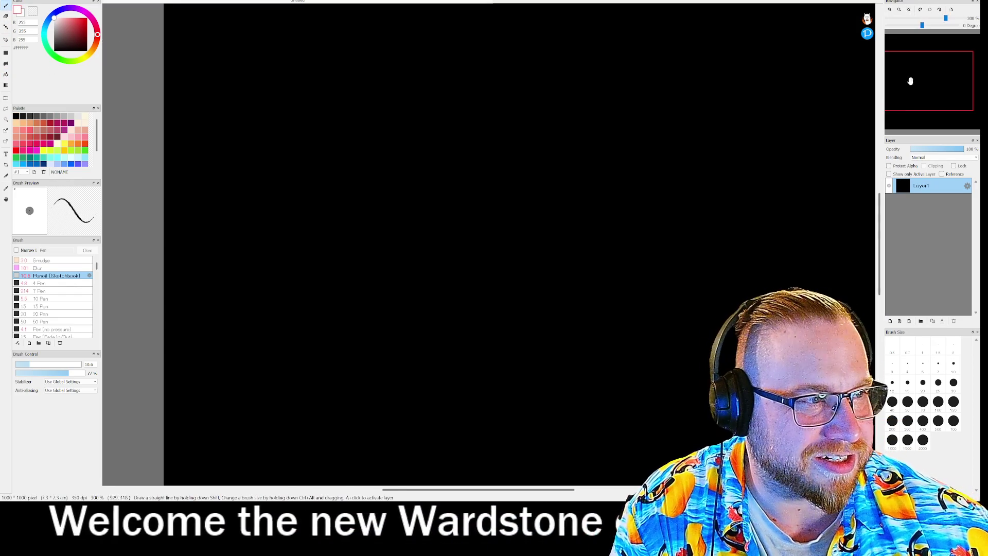
{"action": "left_click", "coordinate": [937, 76]}
{"action": "left_click_drag", "start_coordinate": [937, 75], "coordinate": [934, 69]}
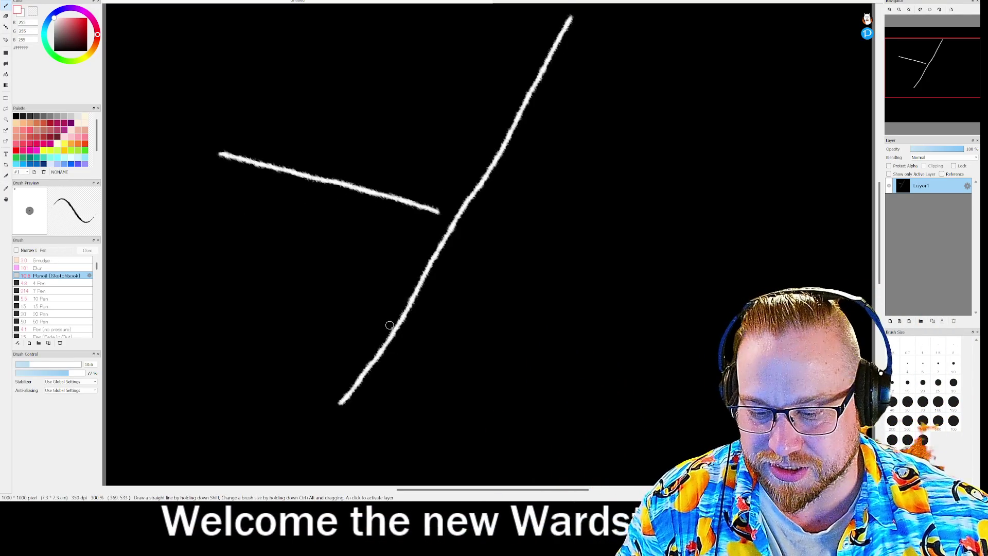
Step: Redraw the long diagonal line and scribble a tall looping shape on the right
{"action": "key", "text": "ctrl+z"}
{"action": "left_click_drag", "start_coordinate": [421, 393], "coordinate": [638, 18]}
{"action": "left_click_drag", "start_coordinate": [710, 154], "coordinate": [844, 303]}
{"action": "mouse_move", "coordinate": [741, 237]}
{"action": "left_mouse_down"}
{"action": "mouse_move", "coordinate": [723, 65]}
{"action": "mouse_move", "coordinate": [720, 307]}
{"action": "left_mouse_up"}
{"action": "left_click_drag", "start_coordinate": [809, 88], "coordinate": [793, 123]}
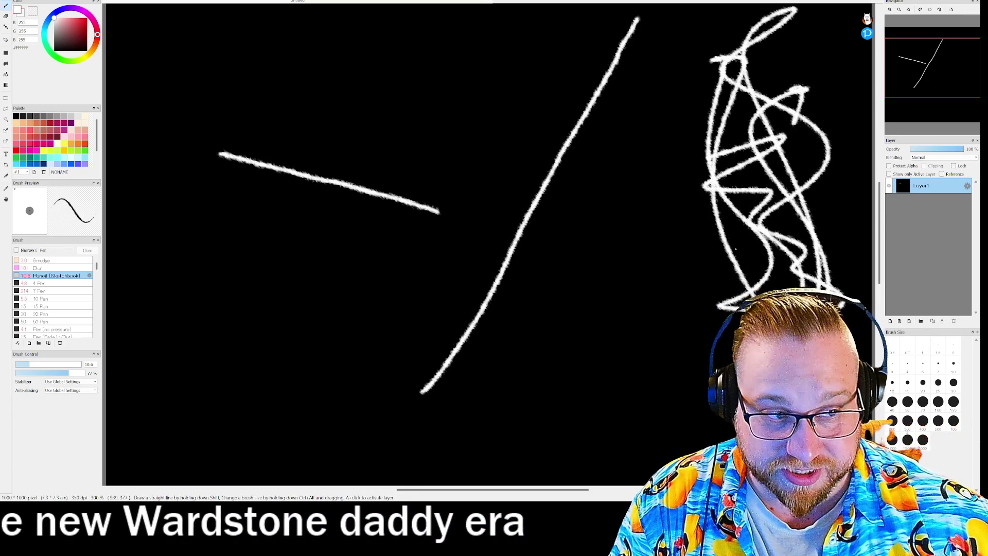
Step: Draw a box, a lower ground line and small stick figures with marks beside them
{"action": "mouse_move", "coordinate": [228, 153]}
{"action": "left_mouse_down"}
{"action": "mouse_move", "coordinate": [286, 90]}
{"action": "mouse_move", "coordinate": [285, 167]}
{"action": "left_mouse_up"}
{"action": "left_click_drag", "start_coordinate": [171, 363], "coordinate": [379, 375]}
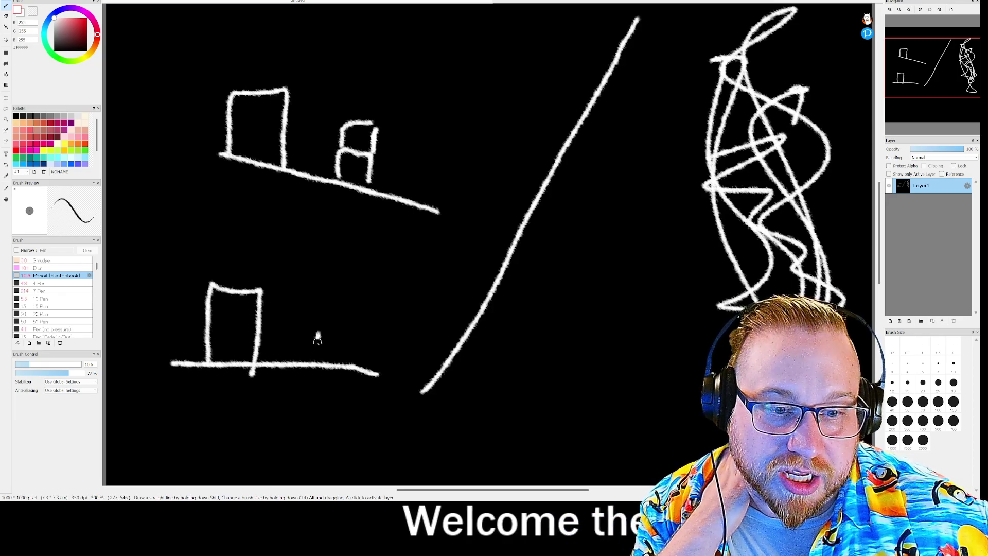
{"action": "left_click_drag", "start_coordinate": [364, 85], "coordinate": [368, 124]}
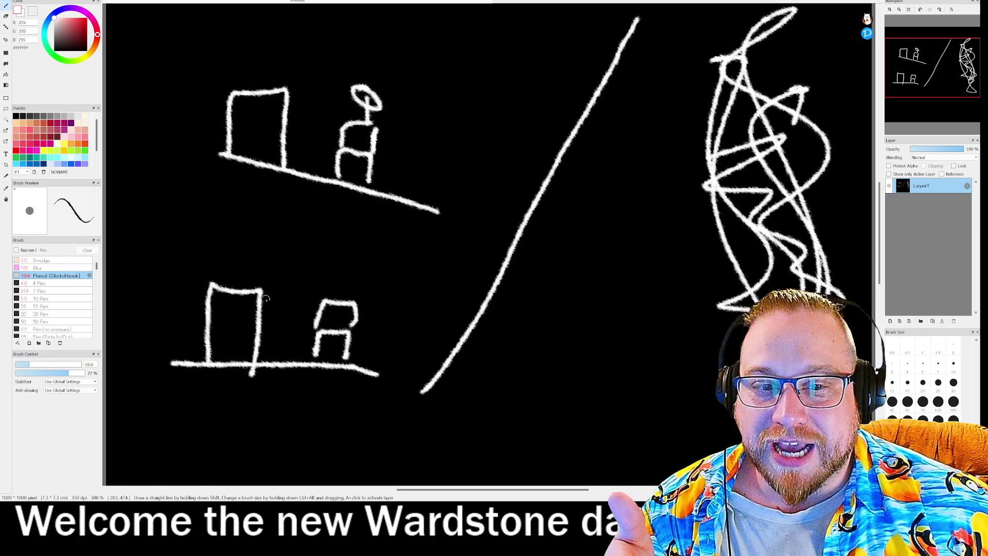
{"action": "left_click_drag", "start_coordinate": [265, 291], "coordinate": [263, 361]}
{"action": "left_click_drag", "start_coordinate": [256, 325], "coordinate": [279, 323]}
{"action": "left_click_drag", "start_coordinate": [263, 355], "coordinate": [271, 366]}
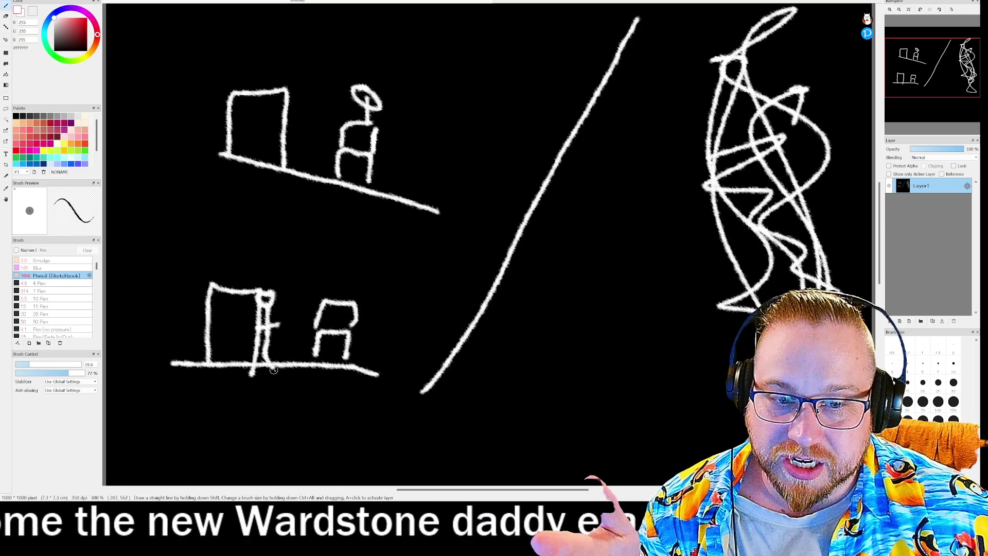
{"action": "left_click_drag", "start_coordinate": [307, 87], "coordinate": [301, 168]}
{"action": "left_click_drag", "start_coordinate": [295, 126], "coordinate": [293, 120]}
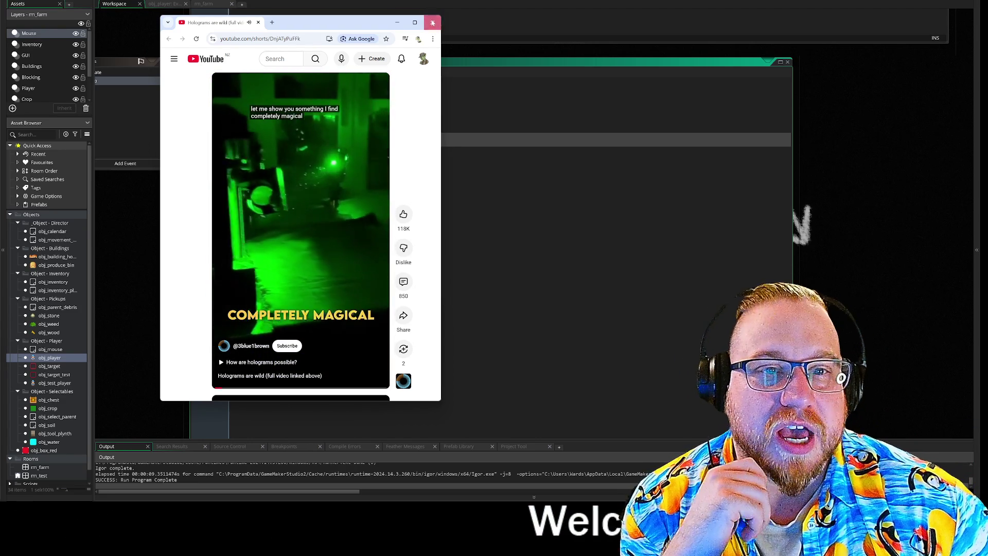
Step: Dismiss the 'Holograms are wild' video window to get back to the GameMaker code
{"action": "left_click", "coordinate": [193, 140]}
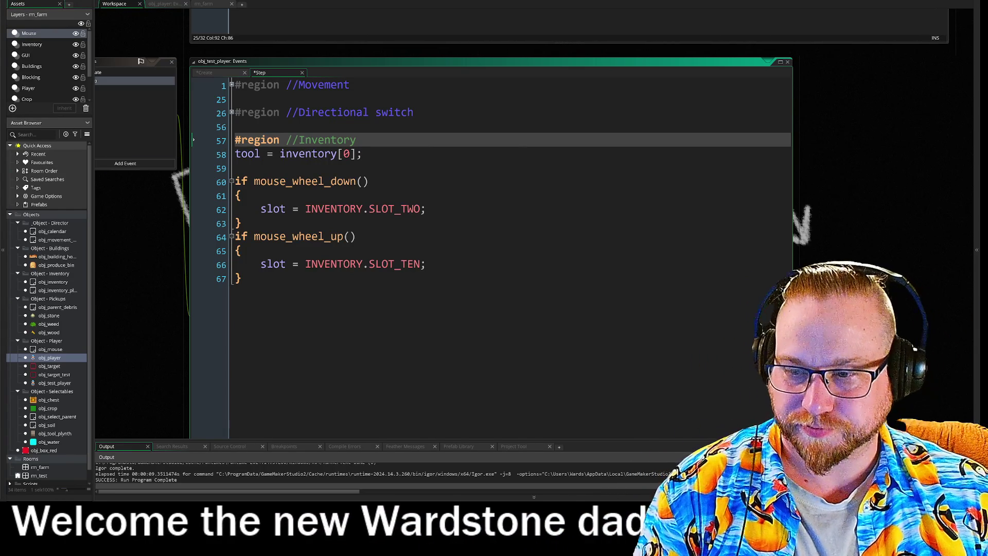
{"action": "mouse_move", "coordinate": [329, 183]}
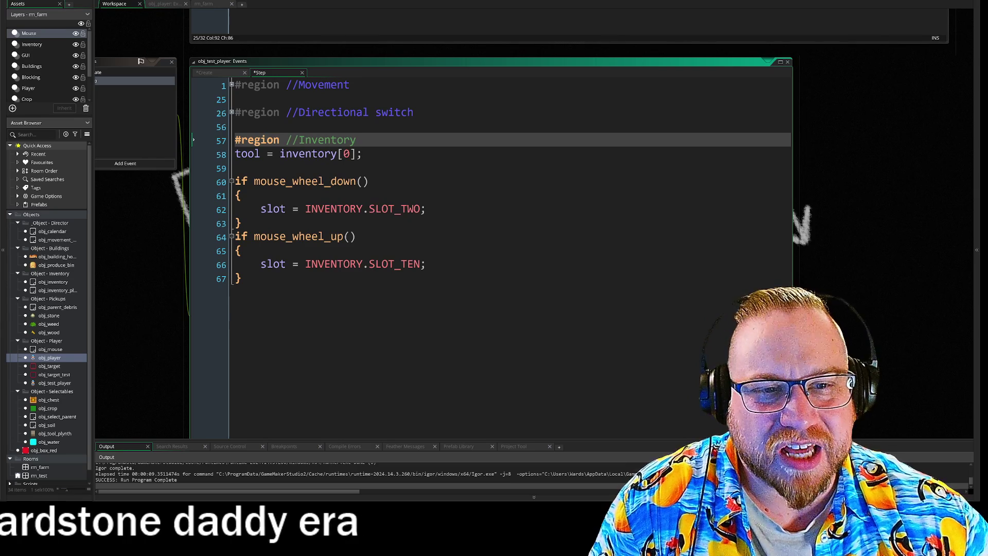
{"action": "left_click_drag", "start_coordinate": [306, 209], "coordinate": [426, 208]}
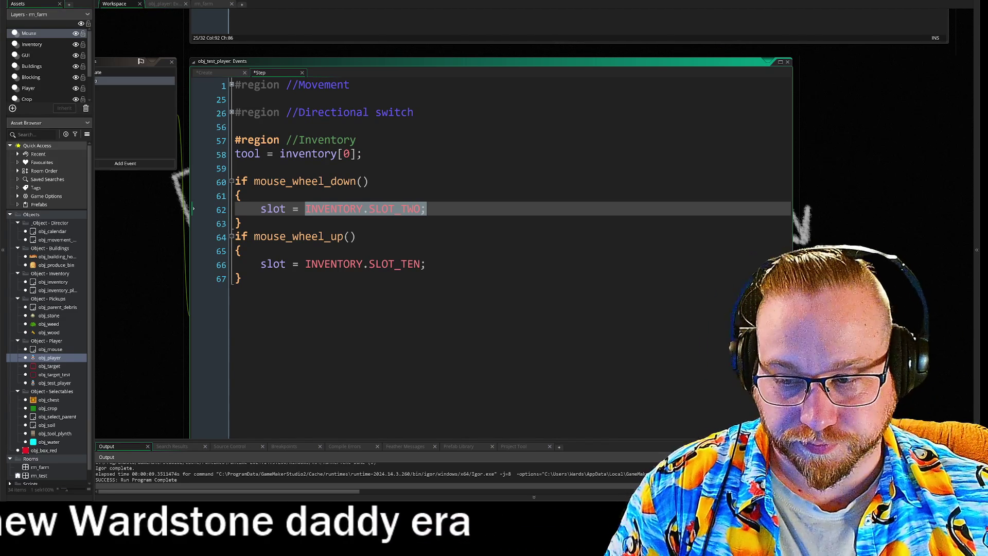
{"action": "left_click", "coordinate": [426, 208]}
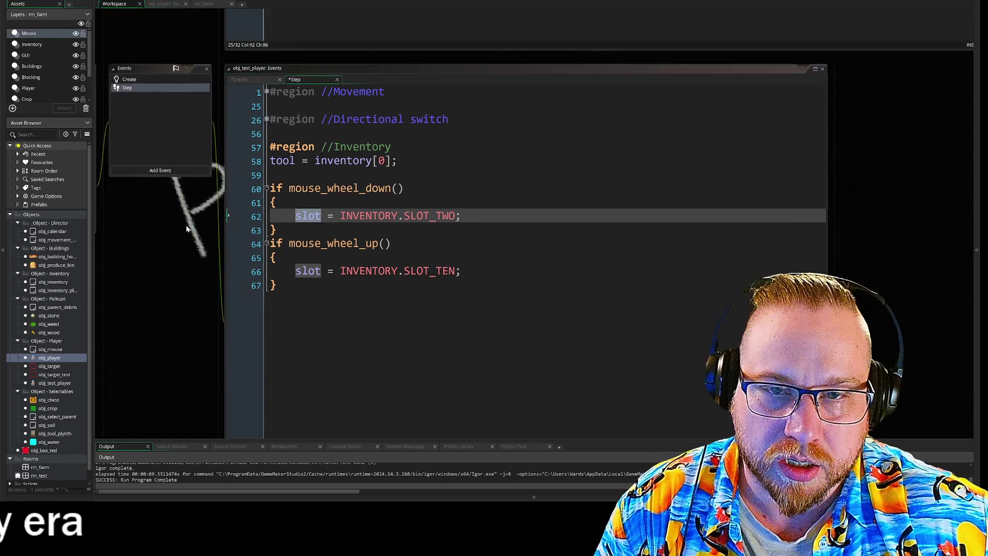
{"action": "left_click", "coordinate": [195, 82]}
Step: Copy inv_select from the Create event and select the 0 in the Step event's inventory[0]
{"action": "left_click_drag", "start_coordinate": [247, 294], "coordinate": [238, 182]}
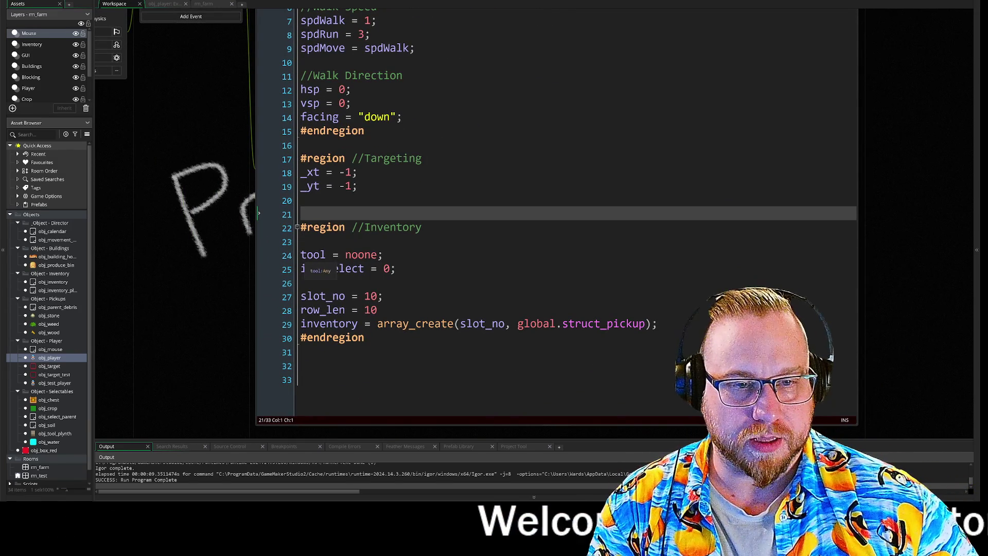
{"action": "left_click", "coordinate": [324, 268]}
{"action": "left_click", "coordinate": [319, 297]}
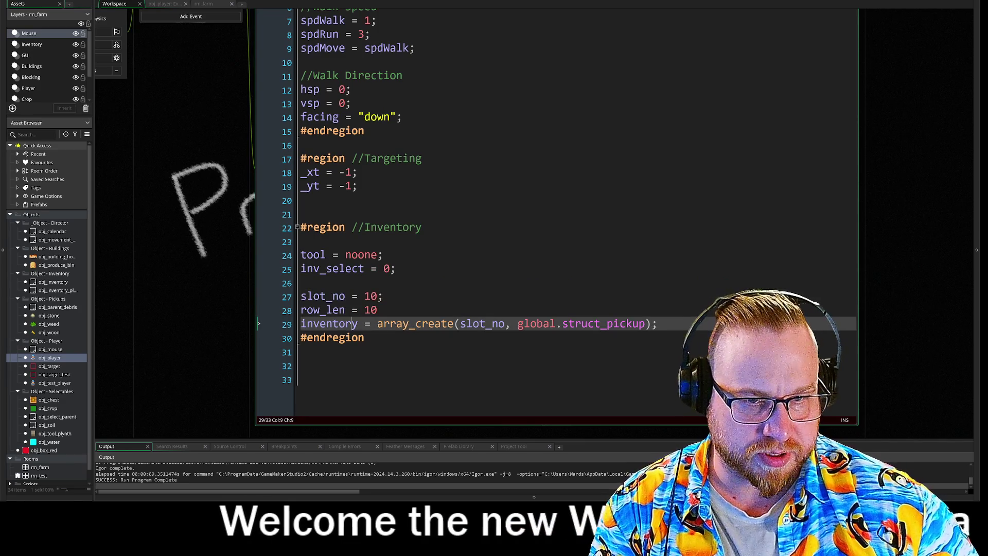
{"action": "double_click", "coordinate": [332, 268]}
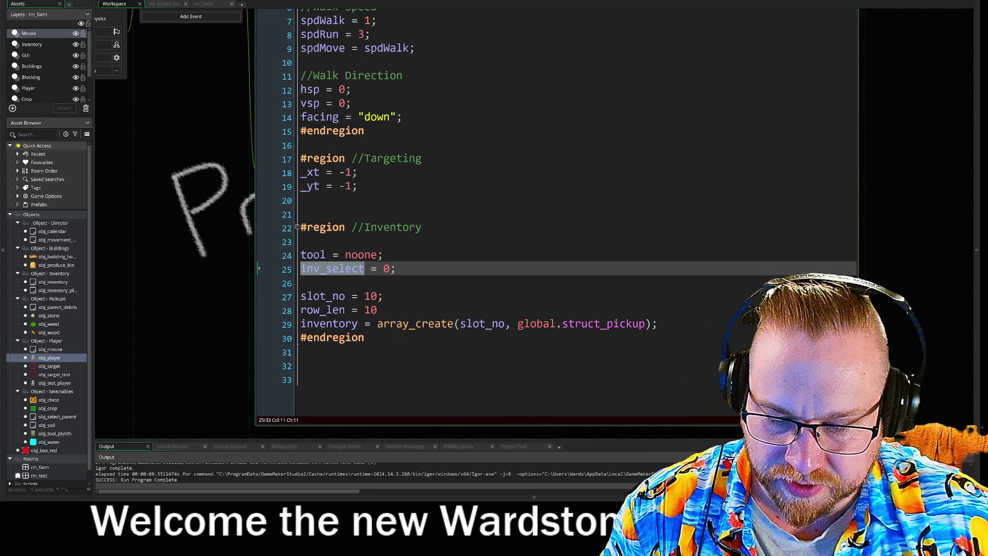
{"action": "scroll", "coordinate": [188, 141], "scroll_direction": "up", "scroll_amount": 5}
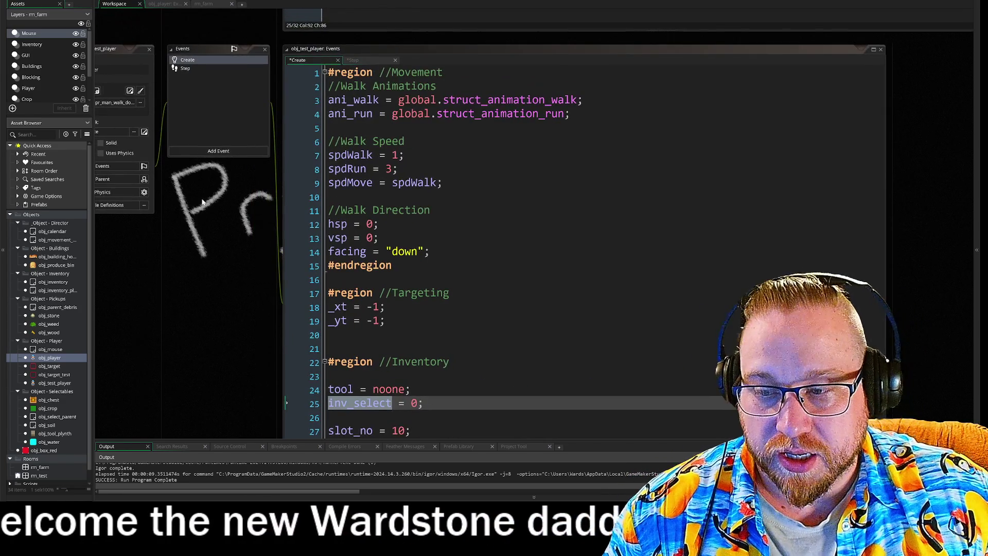
{"action": "left_click", "coordinate": [194, 67]}
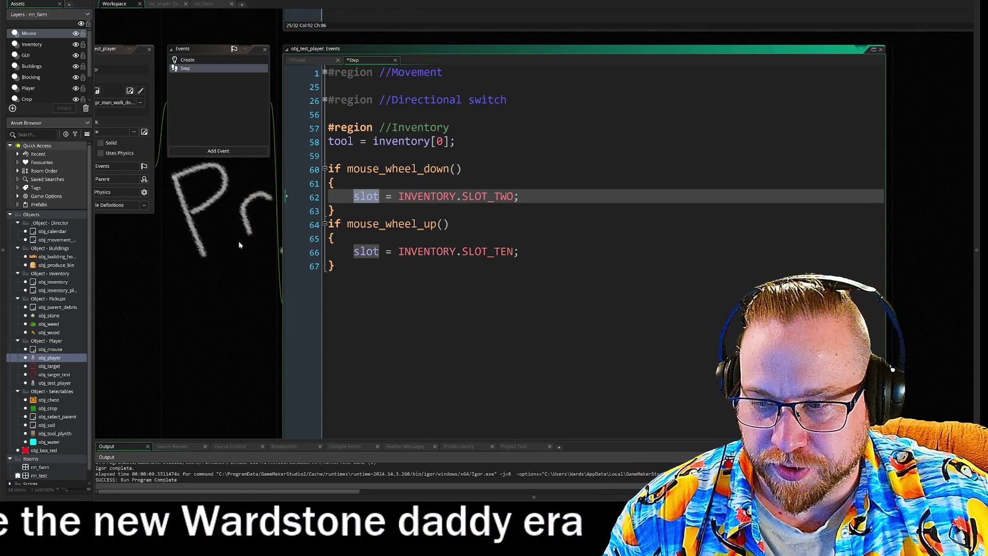
{"action": "scroll", "coordinate": [205, 247], "scroll_direction": "right", "scroll_amount": 3}
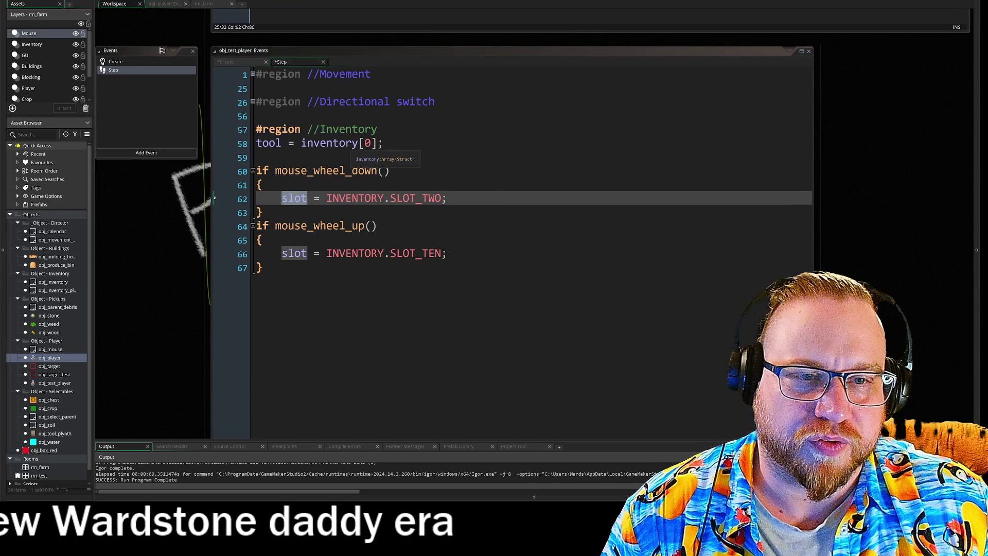
{"action": "double_click", "coordinate": [368, 144]}
Step: Replace the 0 with inv_select, then select the slot assignments on the wheel-down and wheel-up lines
{"action": "type", "text": "inv_select"}
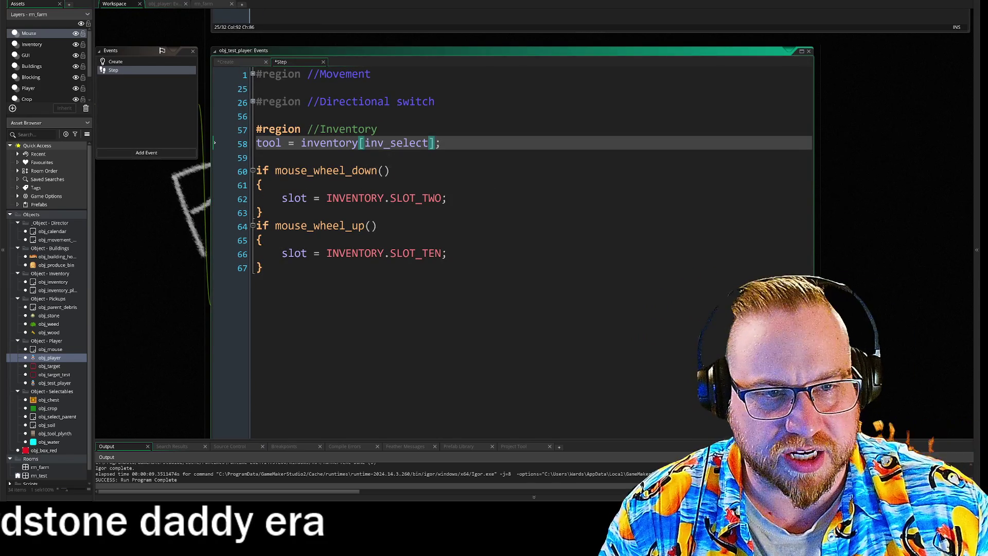
{"action": "left_click", "coordinate": [391, 170]}
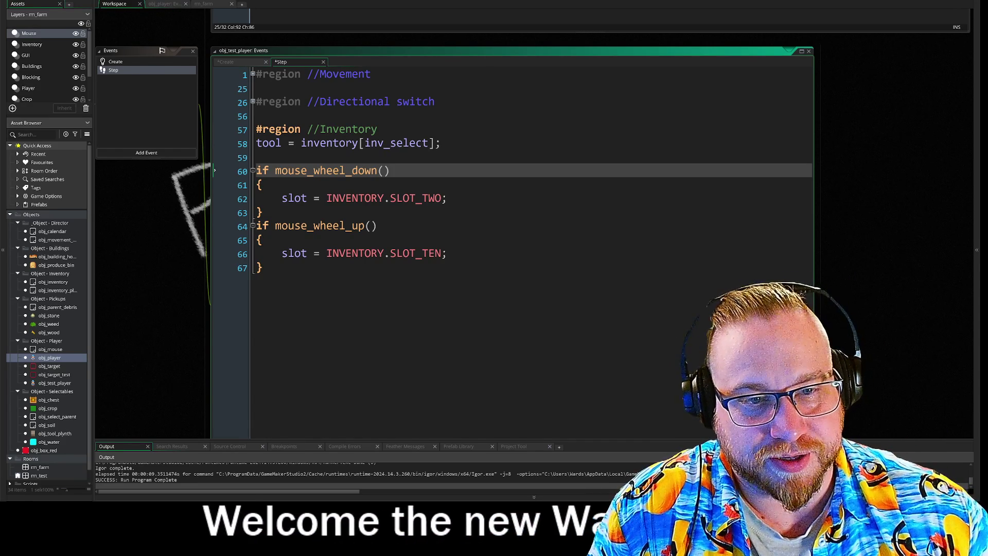
{"action": "key", "text": "Down"}
{"action": "key", "text": "Down"}
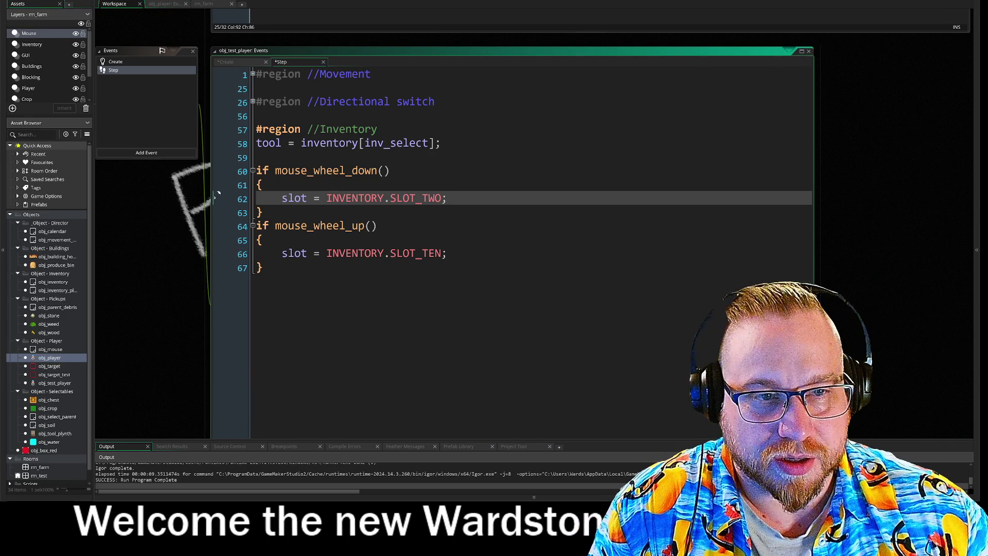
{"action": "left_click_drag", "start_coordinate": [282, 198], "coordinate": [403, 198]}
{"action": "type", "text": "inv_select"}
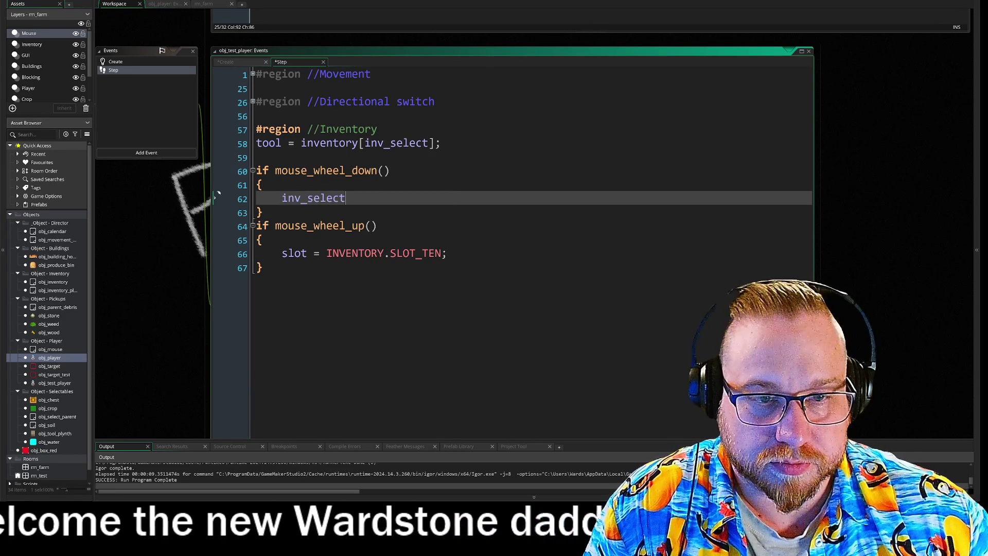
{"action": "left_click", "coordinate": [214, 253]}
{"action": "type", "text": "inv_select += 1;"}
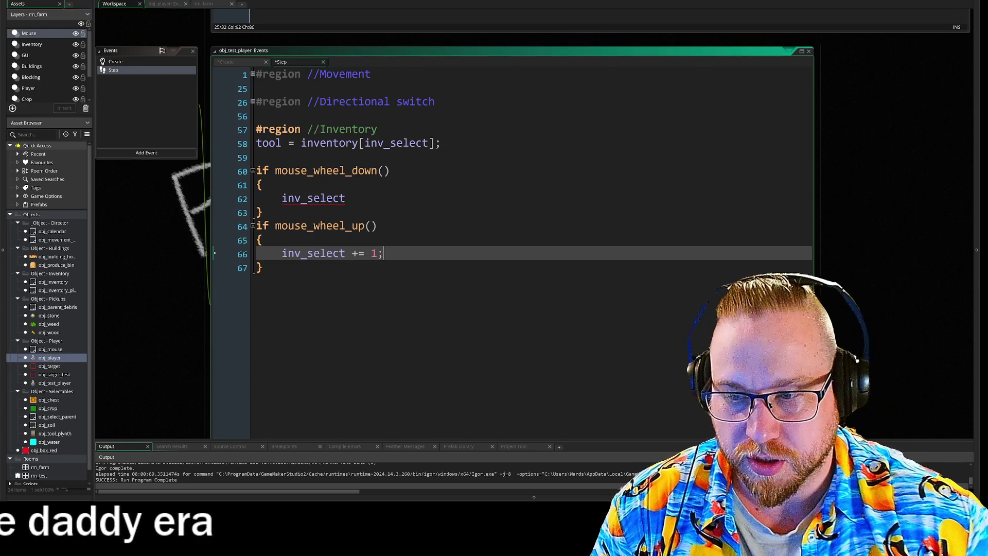
{"action": "key", "text": "Up"}
{"action": "key", "text": "Up"}
{"action": "key", "text": "Up"}
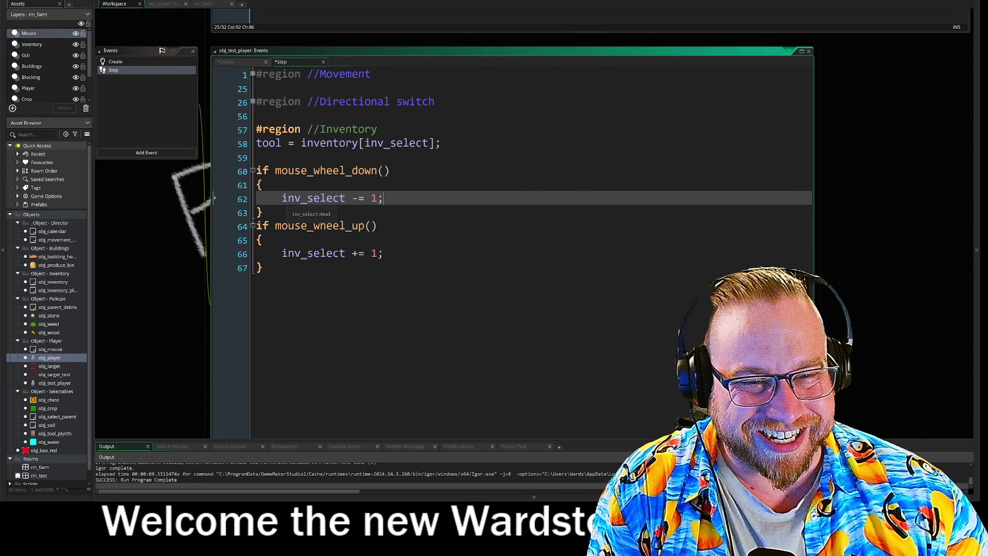
Step: Place the cursor inside the wheel-down block to begin adding a check there
{"action": "left_click", "coordinate": [263, 184]}
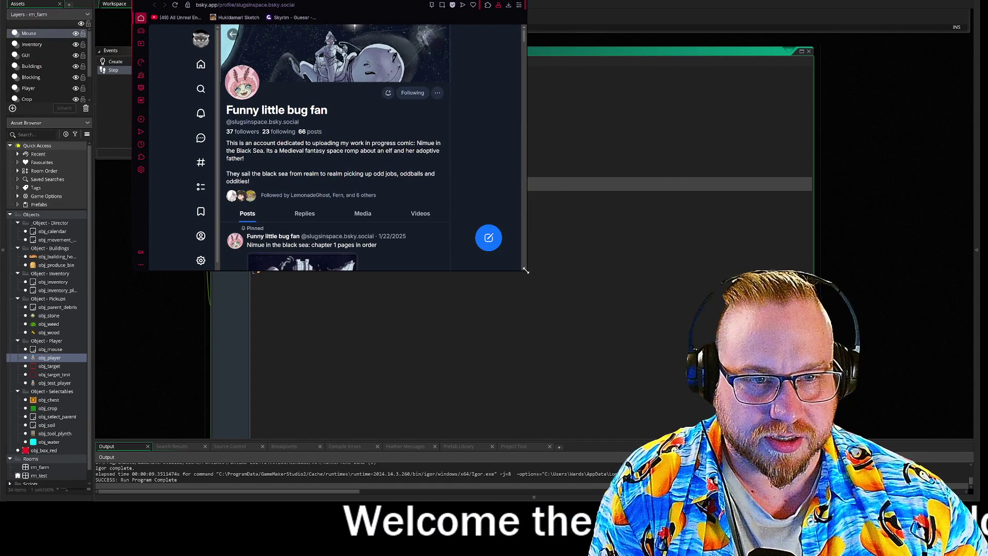
Step: Enlarge the browser window showing the Bluesky comic profile
{"action": "left_click_drag", "start_coordinate": [526, 270], "coordinate": [669, 436]}
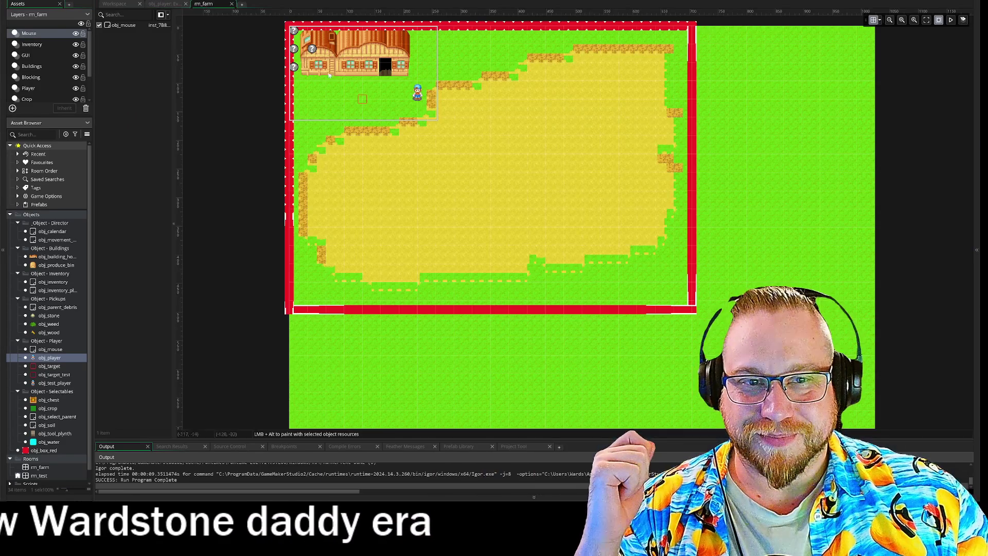
Step: Zoom rm_farm in on the farmhouse and player, then place the Bluesky window over GameMaker
{"action": "scroll", "coordinate": [425, 89], "scroll_direction": "up", "scroll_amount": 5}
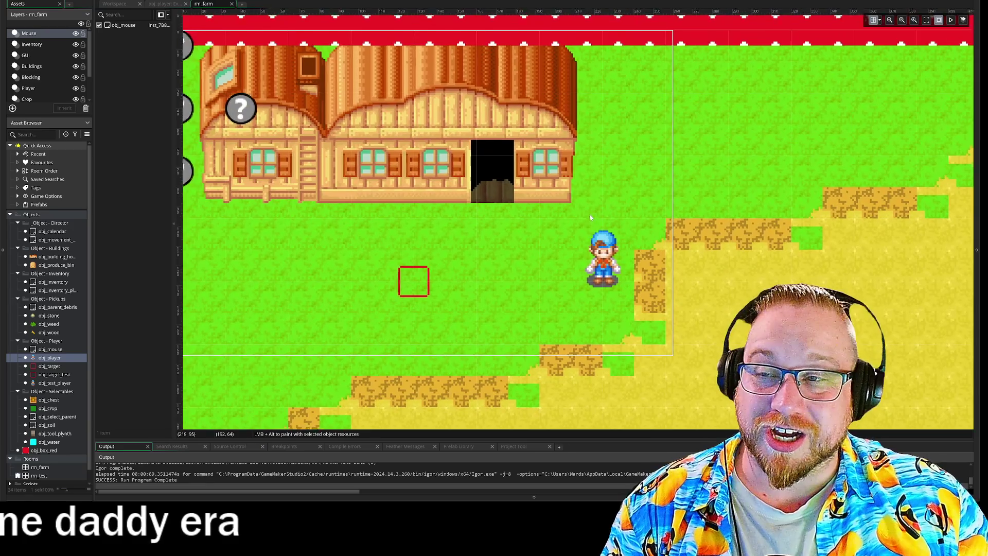
{"action": "left_click_drag", "start_coordinate": [590, 217], "coordinate": [581, 190]}
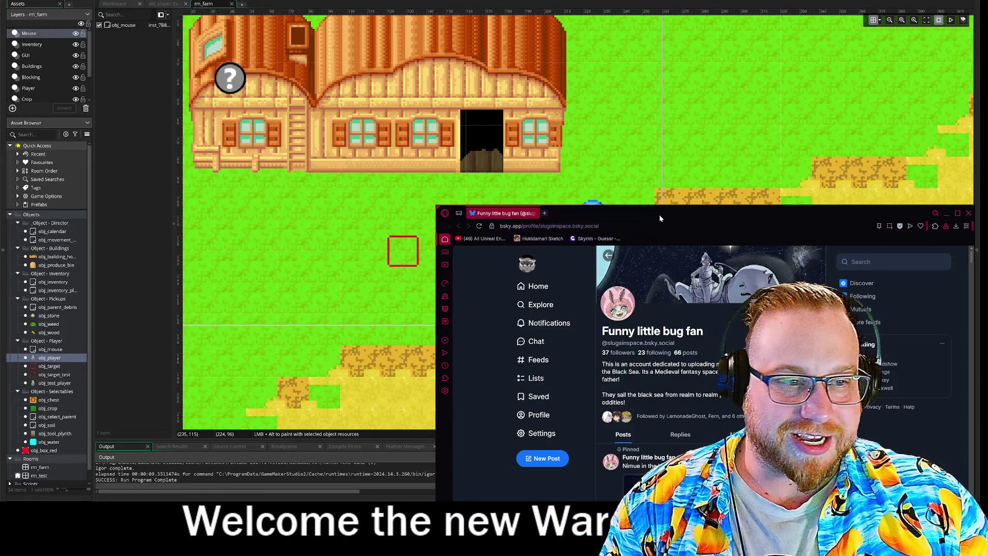
{"action": "mouse_move", "coordinate": [659, 215]}
{"action": "left_mouse_down"}
{"action": "mouse_move", "coordinate": [616, 185]}
{"action": "mouse_move", "coordinate": [607, 162]}
{"action": "mouse_move", "coordinate": [343, 11]}
{"action": "left_mouse_up"}
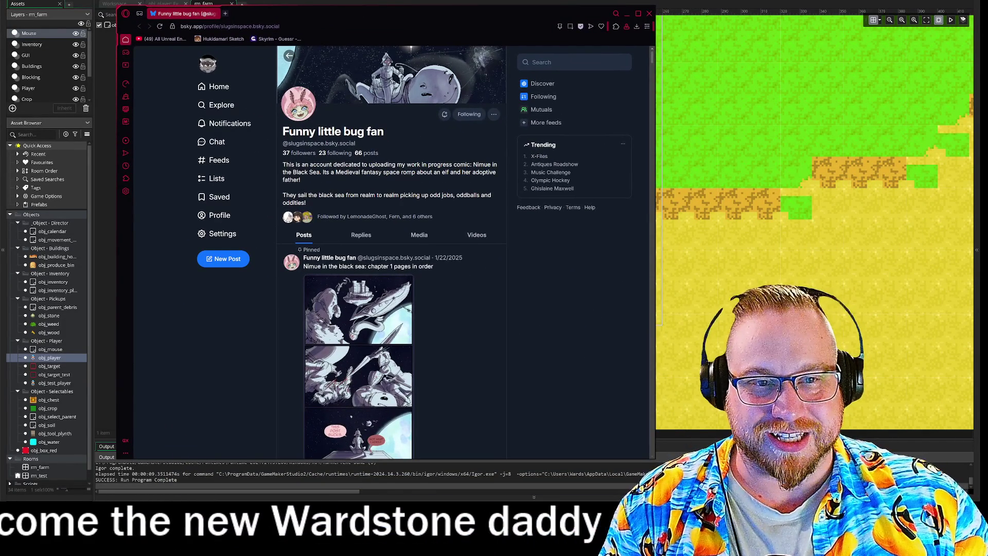
Step: Browse the comic profile feed, viewing a comic page and the dwarf comic full-size
{"action": "scroll", "coordinate": [474, 283], "scroll_direction": "down", "scroll_amount": 4}
{"action": "scroll", "coordinate": [484, 319], "scroll_direction": "up", "scroll_amount": 2}
{"action": "scroll", "coordinate": [494, 358], "scroll_direction": "up", "scroll_amount": 2}
{"action": "scroll", "coordinate": [494, 361], "scroll_direction": "down", "scroll_amount": 2}
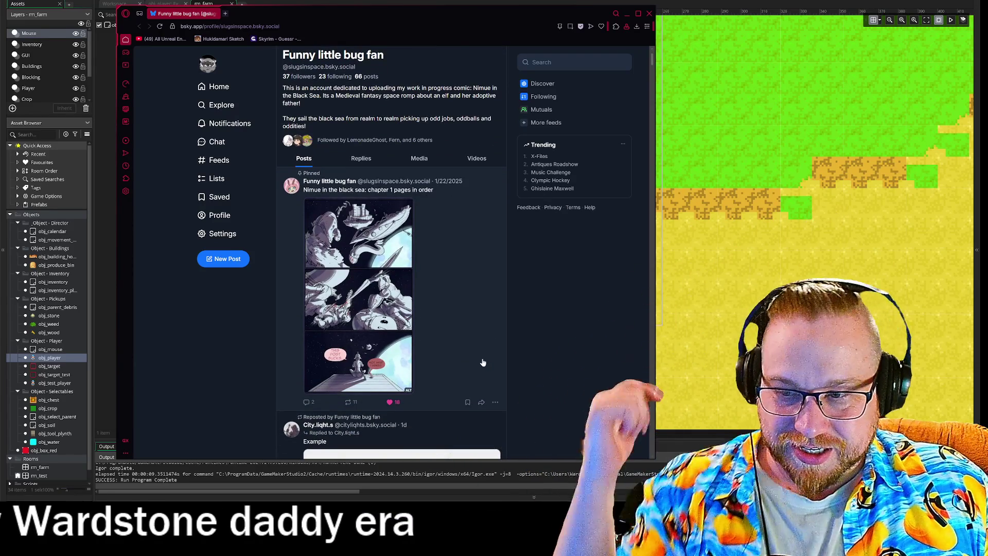
{"action": "scroll", "coordinate": [448, 333], "scroll_direction": "down", "scroll_amount": 10}
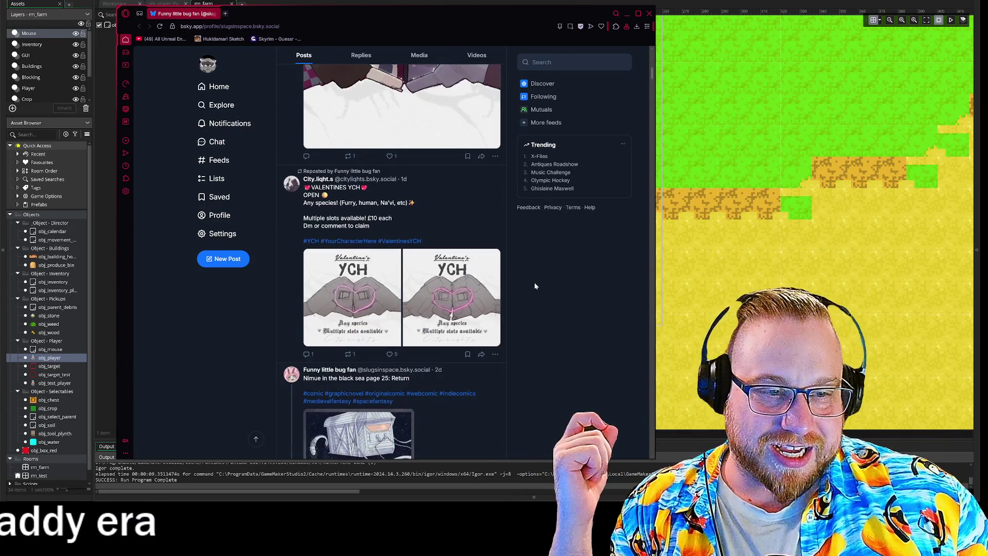
{"action": "scroll", "coordinate": [534, 282], "scroll_direction": "down", "scroll_amount": 5}
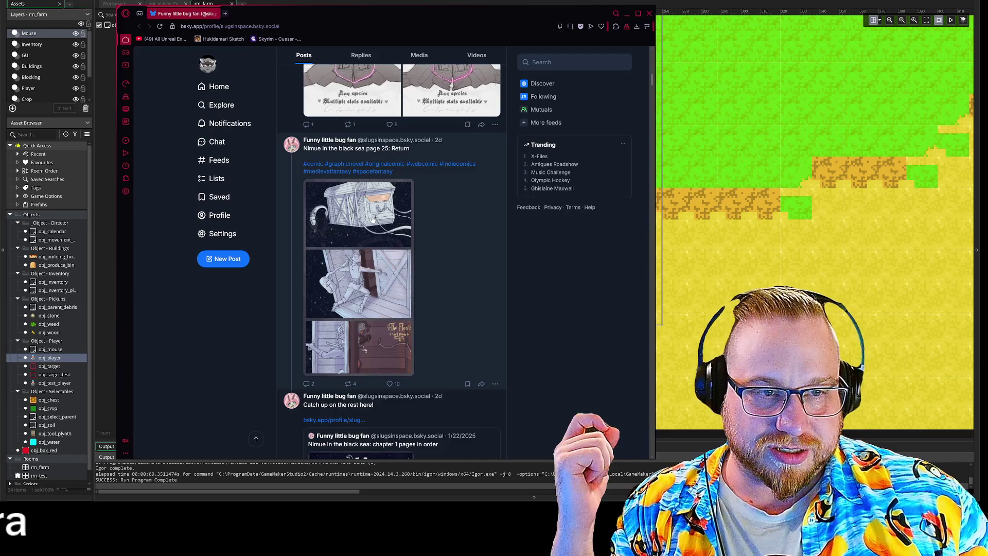
{"action": "left_click", "coordinate": [373, 221]}
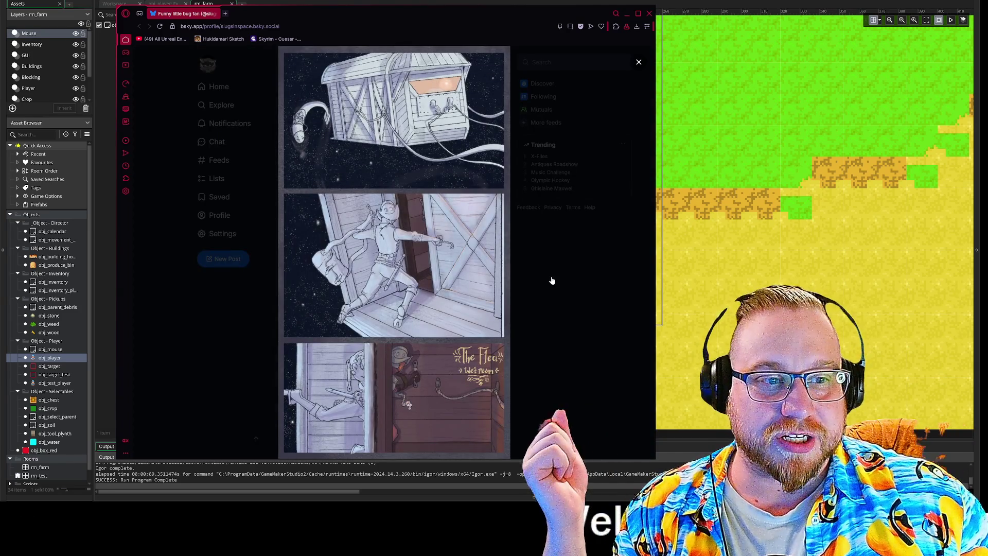
{"action": "left_click", "coordinate": [552, 280]}
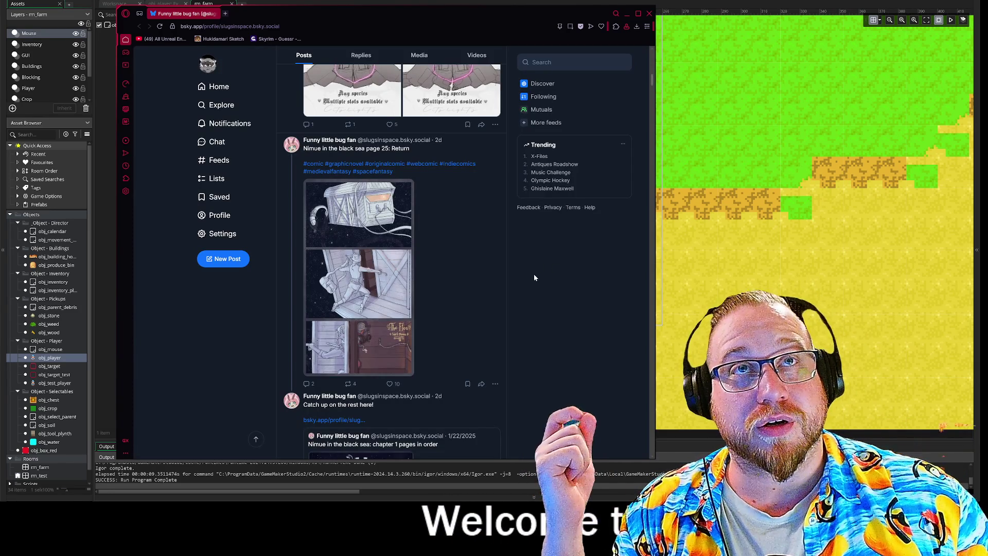
{"action": "scroll", "coordinate": [524, 272], "scroll_direction": "down", "scroll_amount": 5}
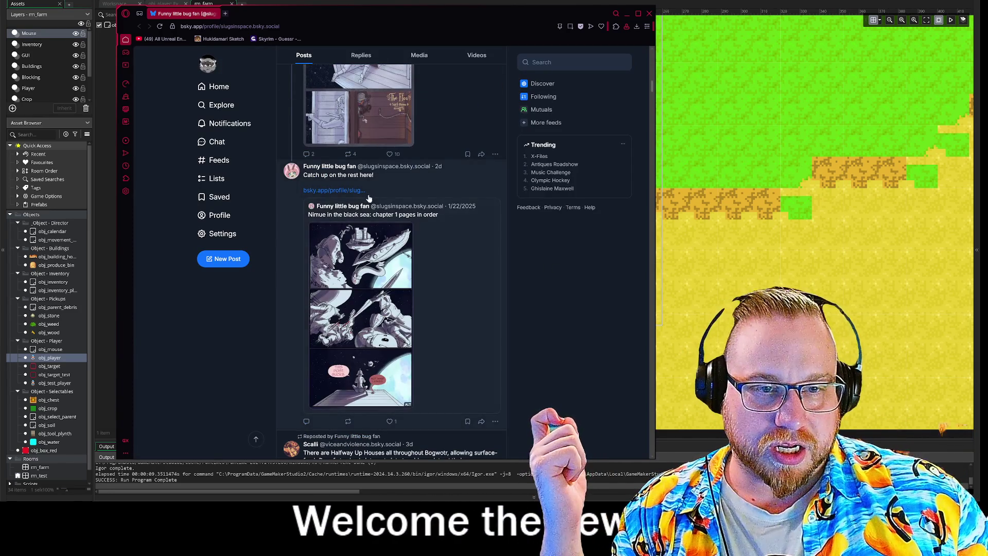
{"action": "scroll", "coordinate": [555, 309], "scroll_direction": "down", "scroll_amount": 8}
{"action": "scroll", "coordinate": [556, 308], "scroll_direction": "up", "scroll_amount": 3}
{"action": "left_click", "coordinate": [377, 299]}
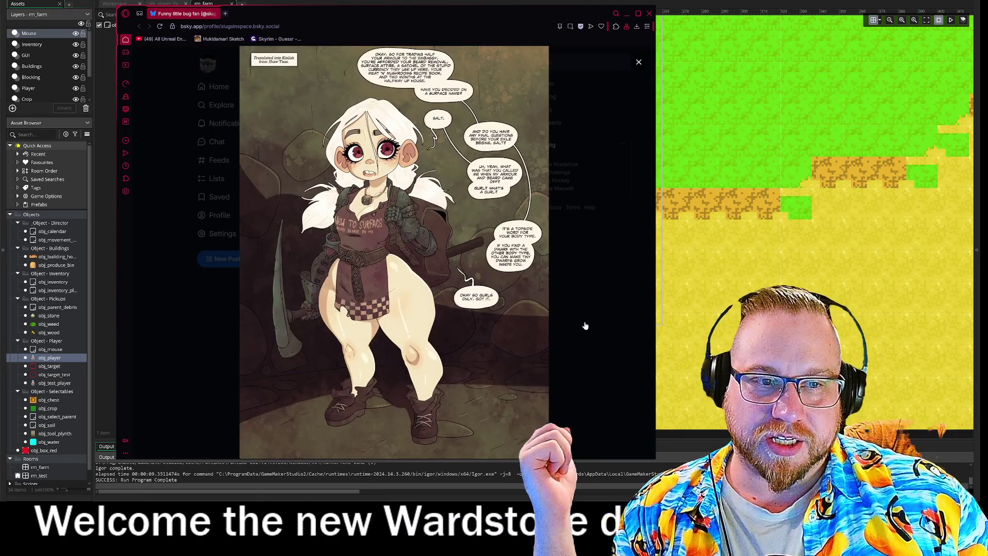
{"action": "left_click", "coordinate": [585, 325]}
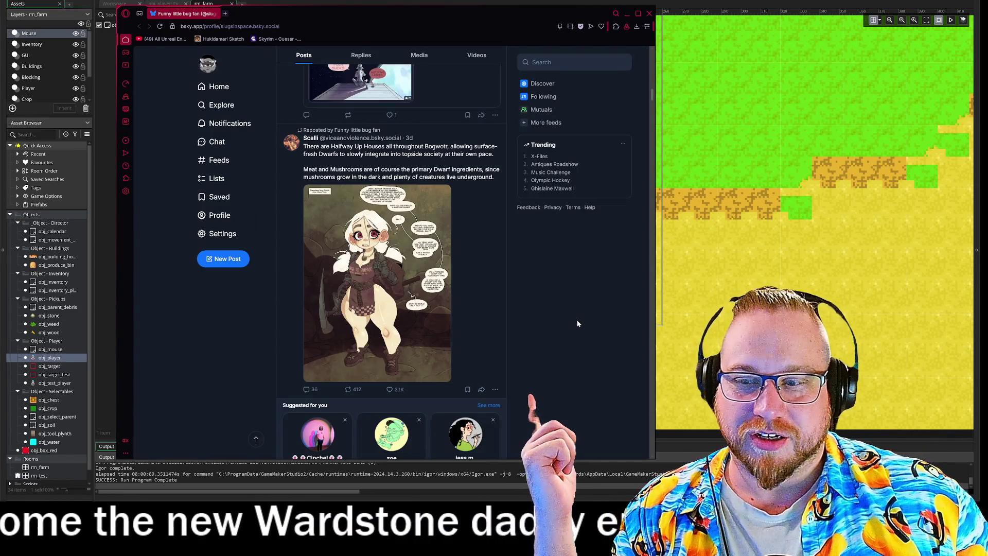
Step: Scroll the feed back up to the pinned chapter 1 post and minimize the browser
{"action": "scroll", "coordinate": [576, 319], "scroll_direction": "down", "scroll_amount": 7}
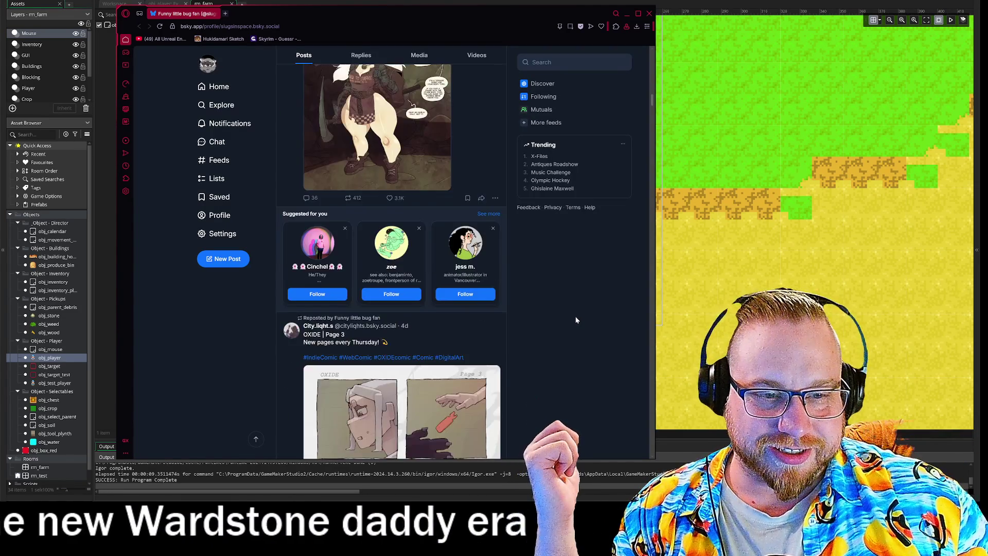
{"action": "scroll", "coordinate": [575, 319], "scroll_direction": "down", "scroll_amount": 3}
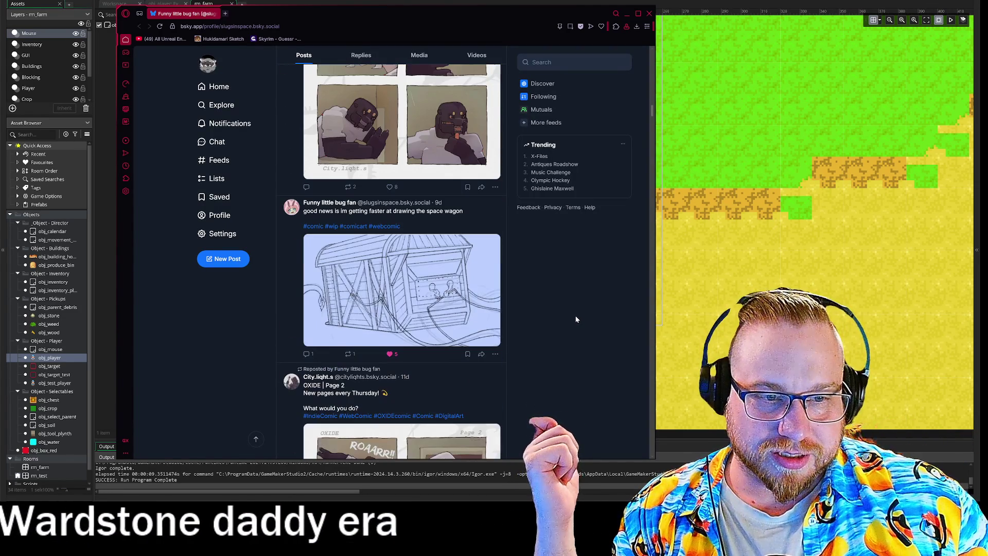
{"action": "scroll", "coordinate": [576, 320], "scroll_direction": "down", "scroll_amount": 3}
{"action": "scroll", "coordinate": [576, 320], "scroll_direction": "down", "scroll_amount": 7}
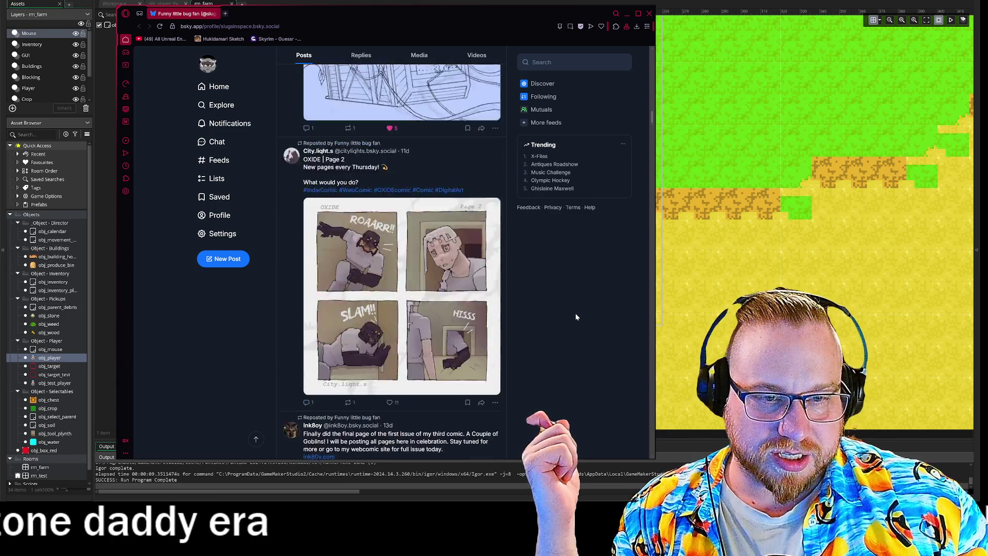
{"action": "scroll", "coordinate": [576, 320], "scroll_direction": "up", "scroll_amount": 8}
{"action": "scroll", "coordinate": [575, 320], "scroll_direction": "down", "scroll_amount": 15}
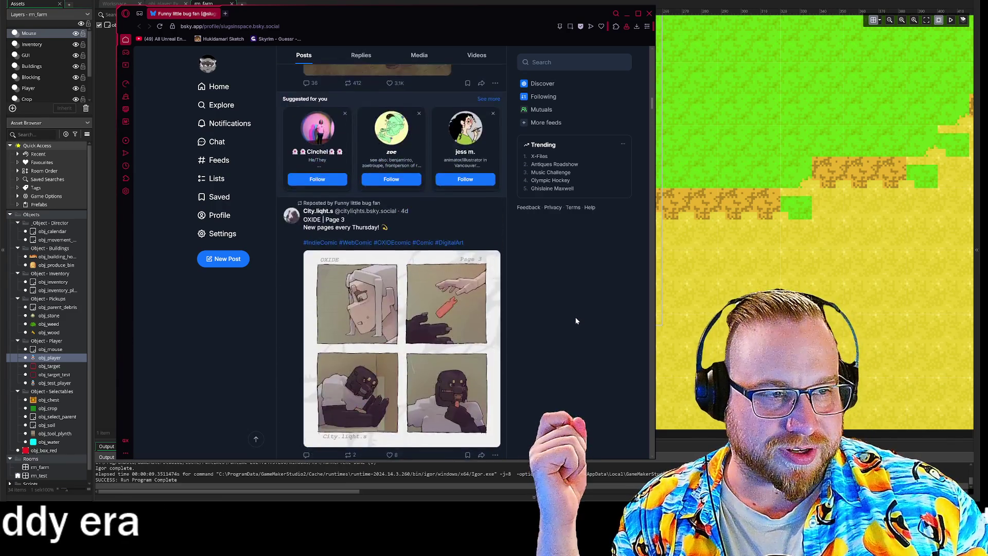
{"action": "scroll", "coordinate": [576, 318], "scroll_direction": "up", "scroll_amount": 15}
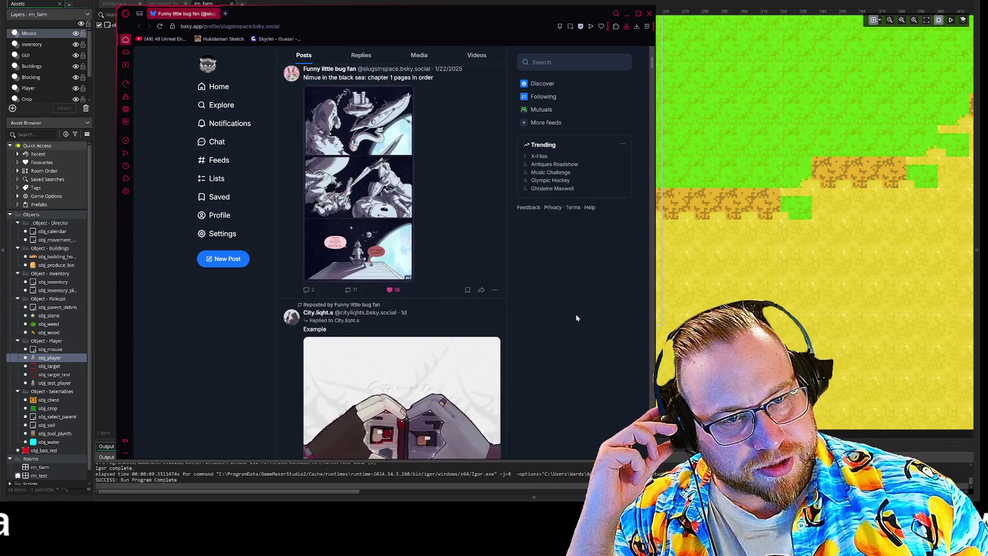
{"action": "left_click", "coordinate": [645, 14]}
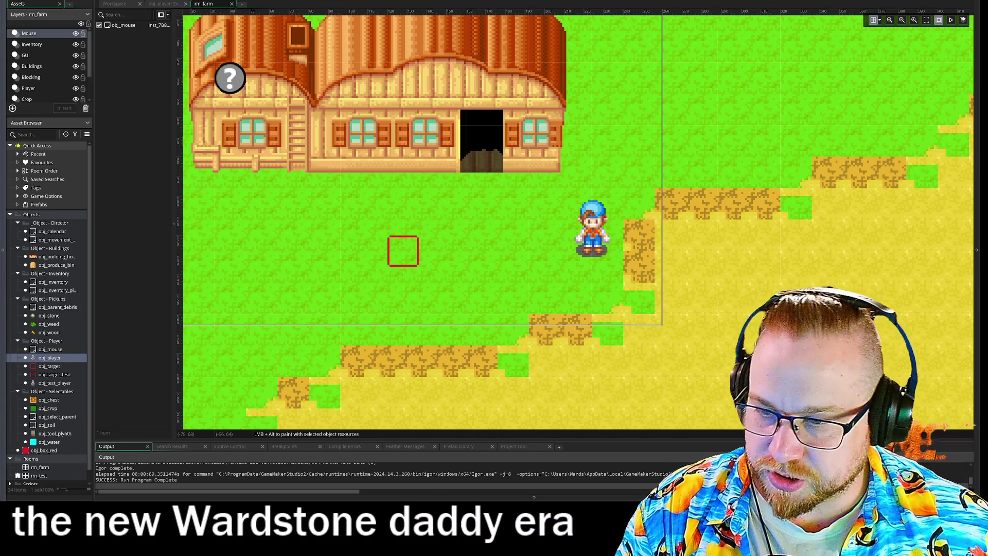
Step: Bring the Newgrounds comic back, reposition and widen the browser, and advance to page 2
{"action": "key", "text": "alt+Tab"}
{"action": "left_click_drag", "start_coordinate": [497, 21], "coordinate": [390, 7]}
{"action": "scroll", "coordinate": [561, 251], "scroll_direction": "down", "scroll_amount": 5}
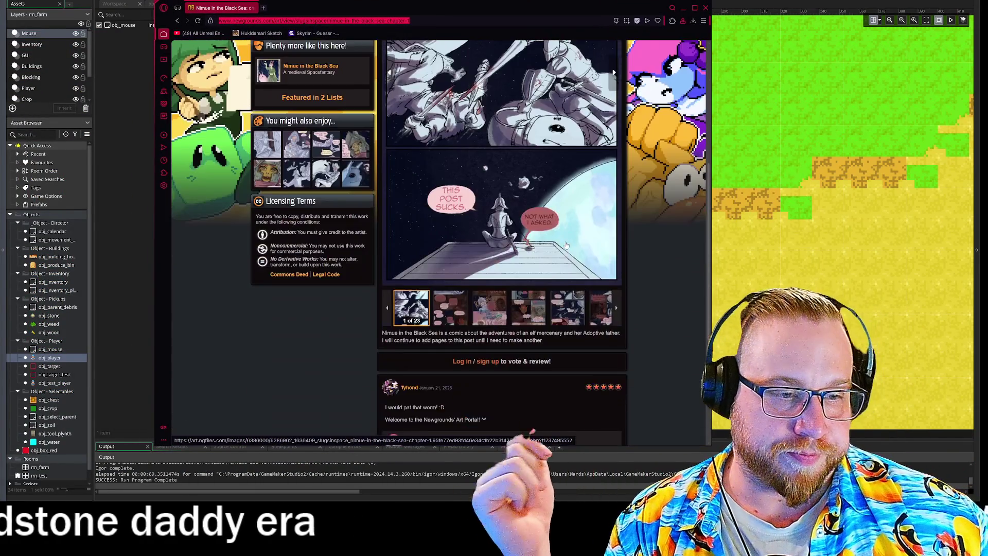
{"action": "scroll", "coordinate": [601, 286], "scroll_direction": "up", "scroll_amount": 4}
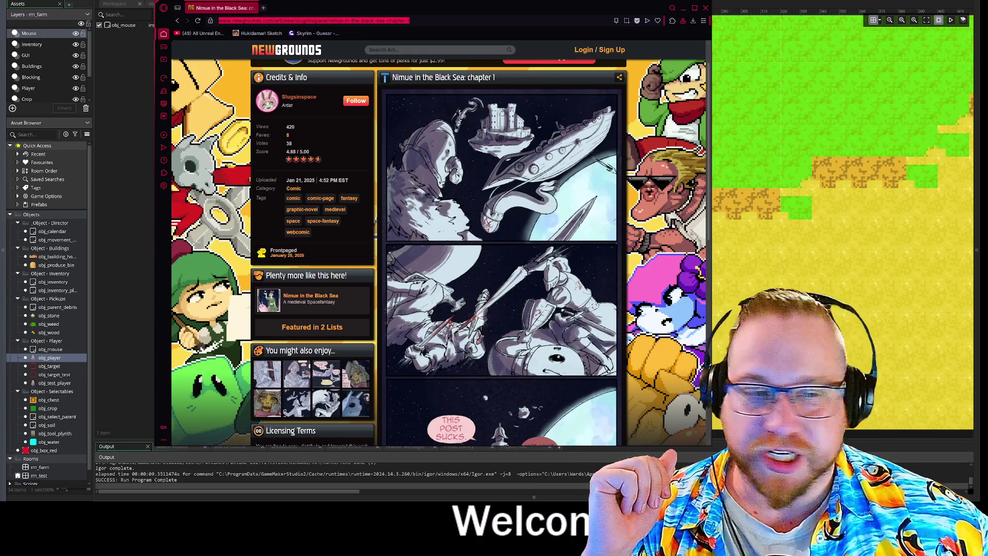
{"action": "scroll", "coordinate": [612, 268], "scroll_direction": "down", "scroll_amount": 1}
{"action": "left_click", "coordinate": [614, 265]}
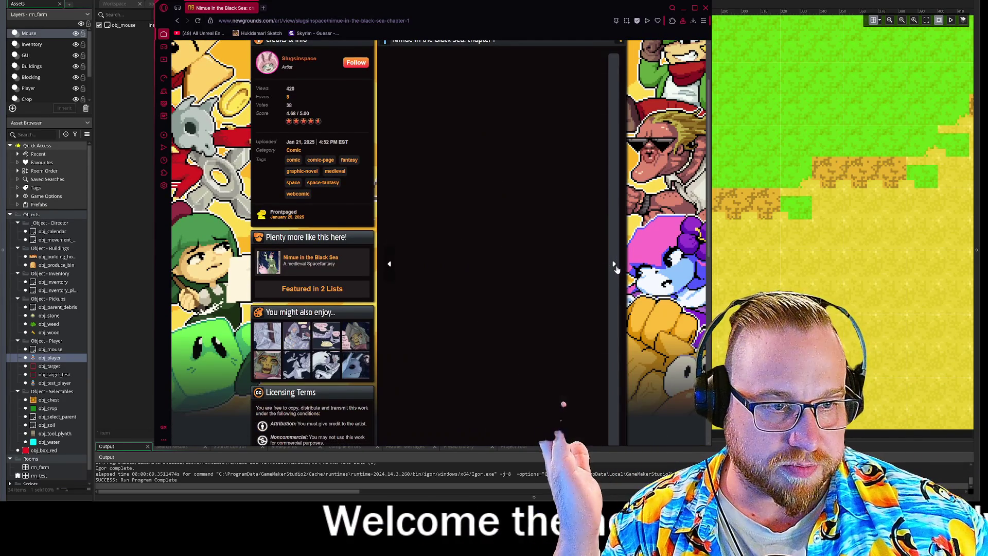
{"action": "left_click_drag", "start_coordinate": [716, 287], "coordinate": [833, 288]}
{"action": "scroll", "coordinate": [768, 270], "scroll_direction": "down", "scroll_amount": 2}
{"action": "scroll", "coordinate": [767, 270], "scroll_direction": "up", "scroll_amount": 2}
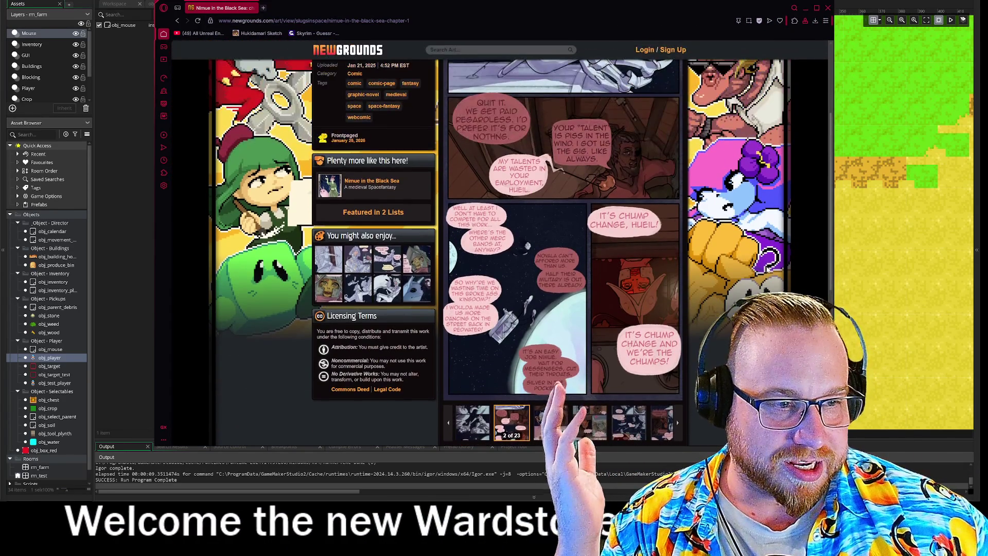
Step: Advance the comic to page 3, then to page 4 of 23
{"action": "mouse_move", "coordinate": [677, 198]}
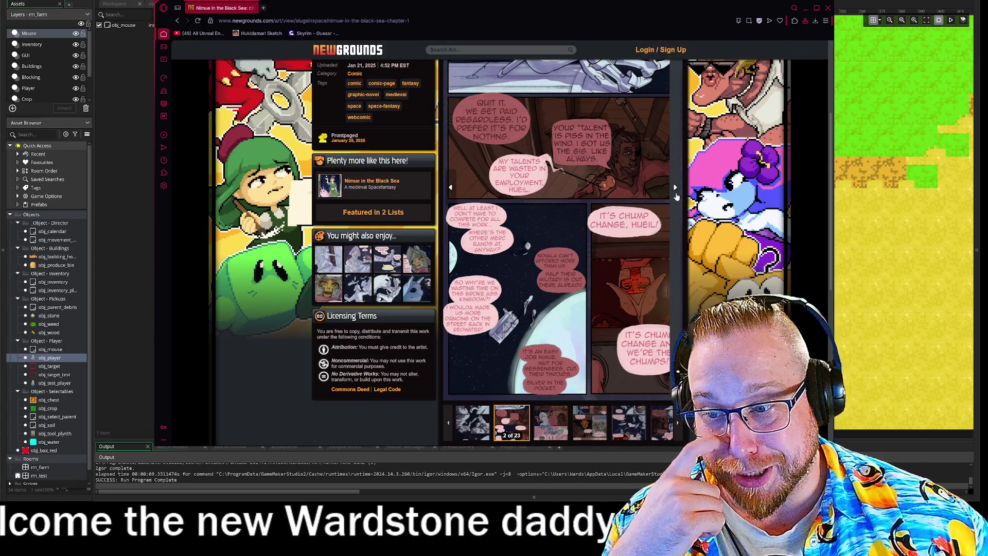
{"action": "left_click", "coordinate": [677, 194]}
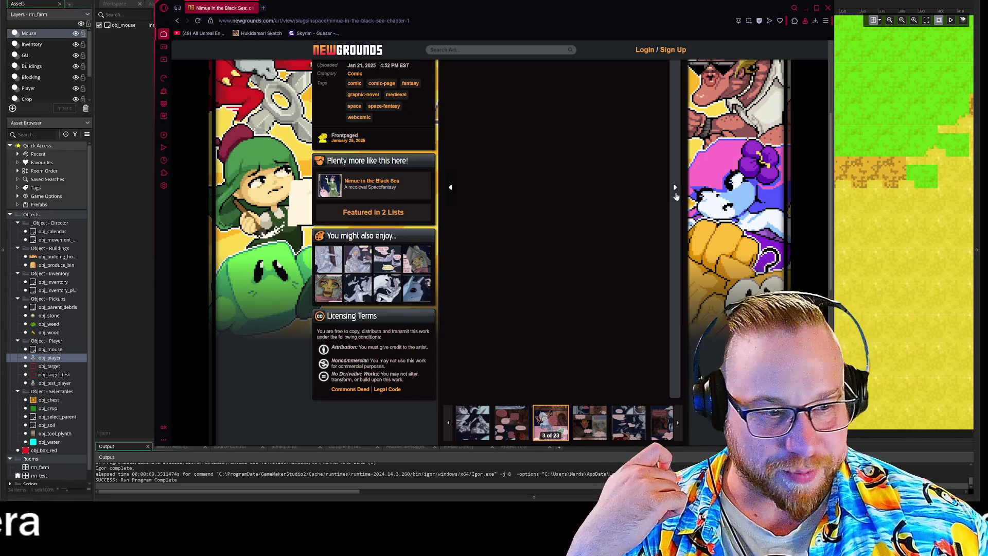
{"action": "left_click", "coordinate": [676, 190]}
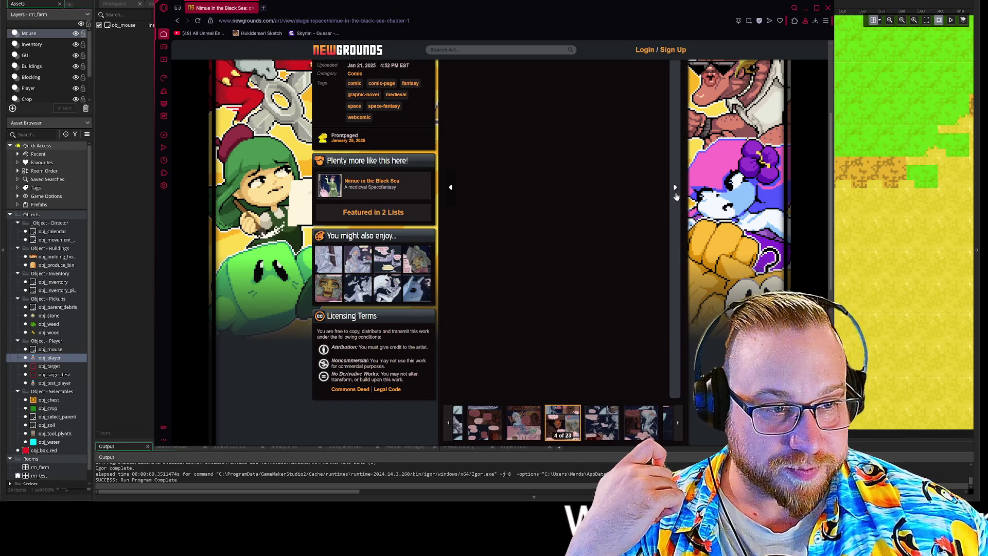
{"action": "scroll", "coordinate": [679, 206], "scroll_direction": "up", "scroll_amount": 1}
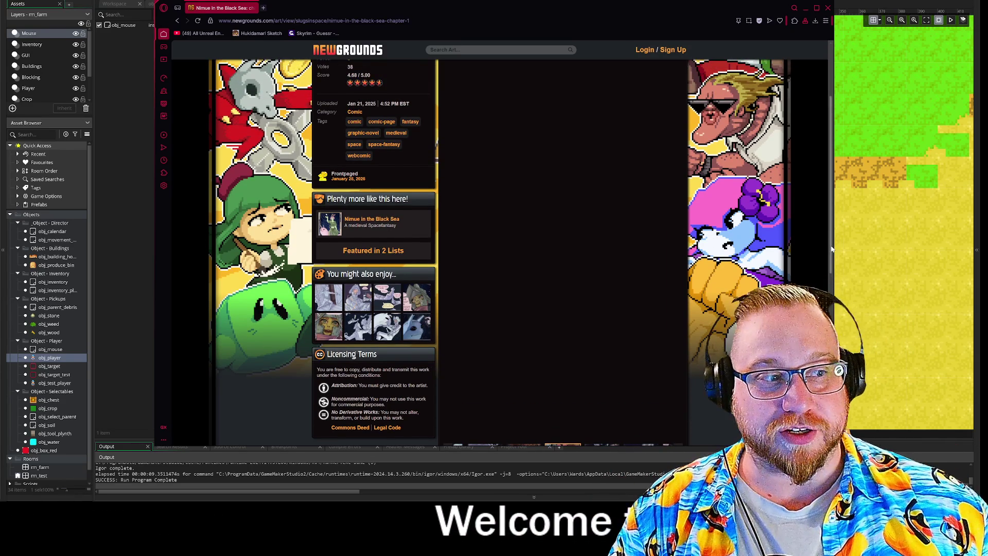
{"action": "scroll", "coordinate": [472, 309], "scroll_direction": "down", "scroll_amount": 2}
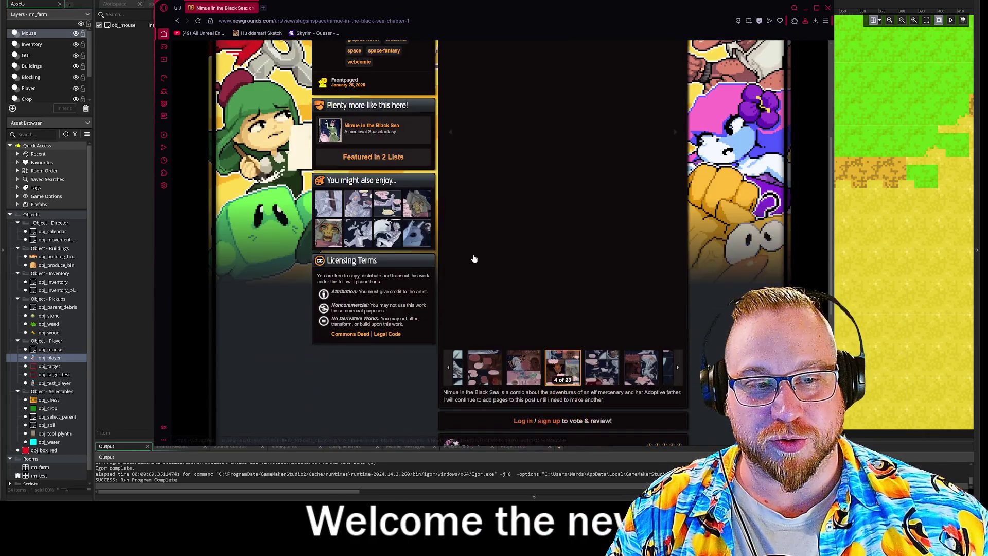
{"action": "scroll", "coordinate": [472, 309], "scroll_direction": "up", "scroll_amount": 3}
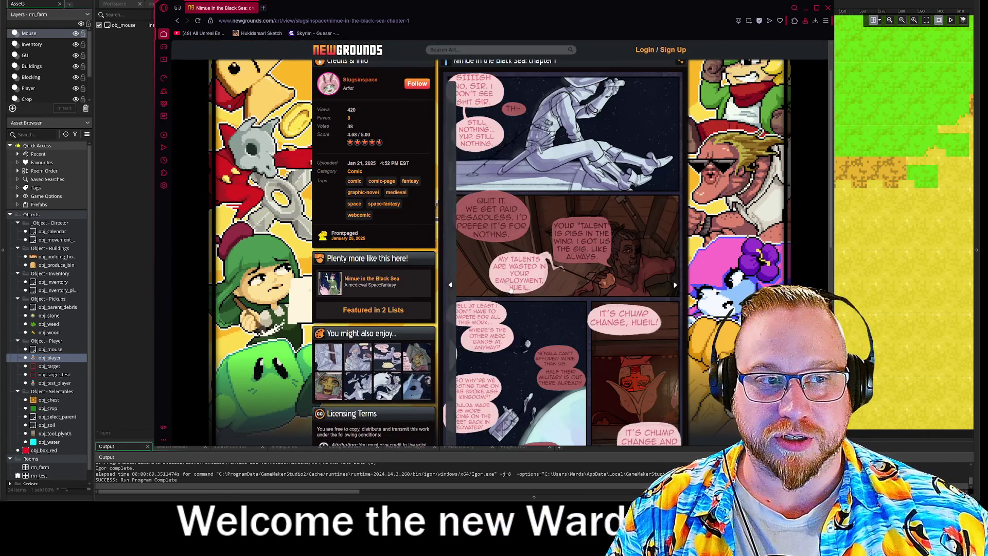
{"action": "scroll", "coordinate": [467, 285], "scroll_direction": "up", "scroll_amount": 1}
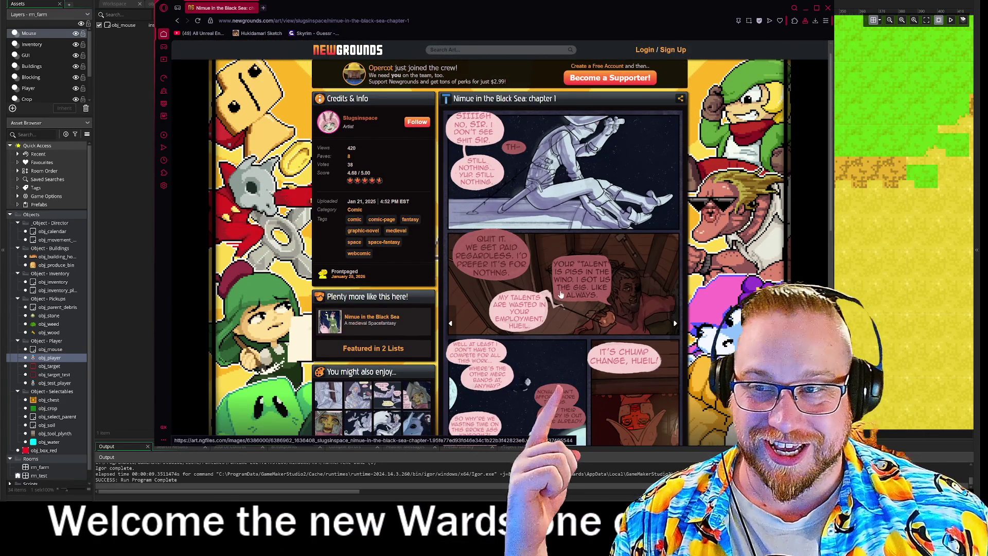
Step: Go back one page, page forward twice, and open the page in the full-size viewer
{"action": "left_click", "coordinate": [450, 324]}
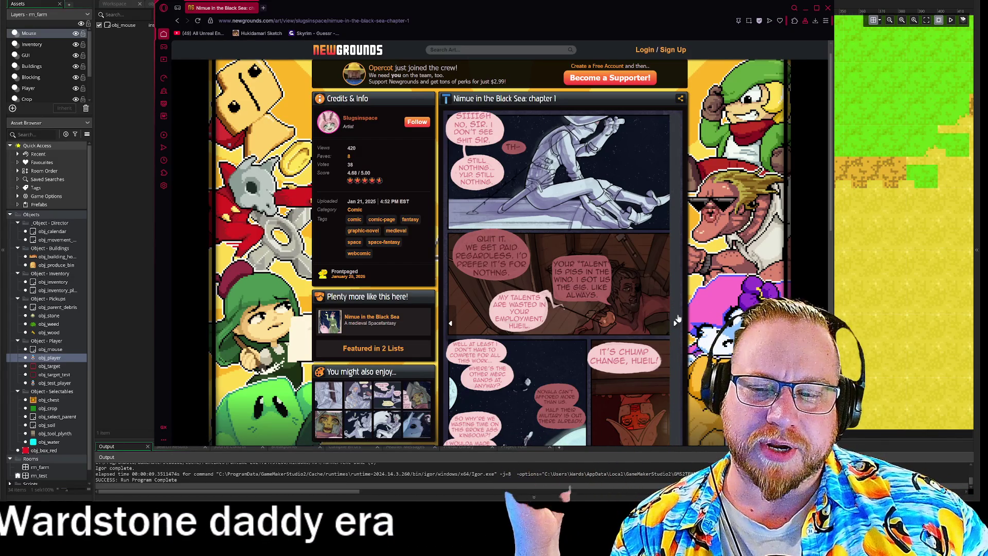
{"action": "left_click", "coordinate": [677, 321]}
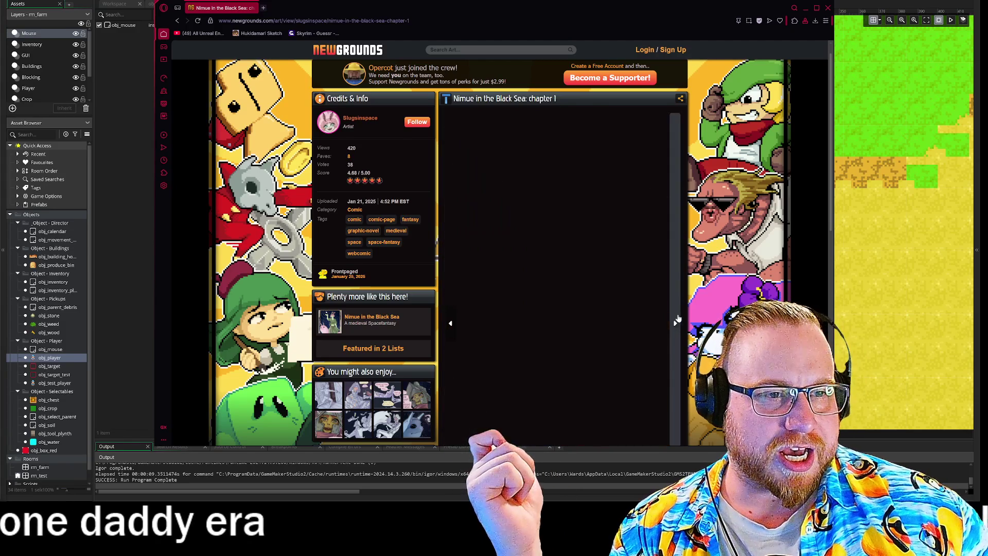
{"action": "scroll", "coordinate": [677, 319], "scroll_direction": "down", "scroll_amount": 1}
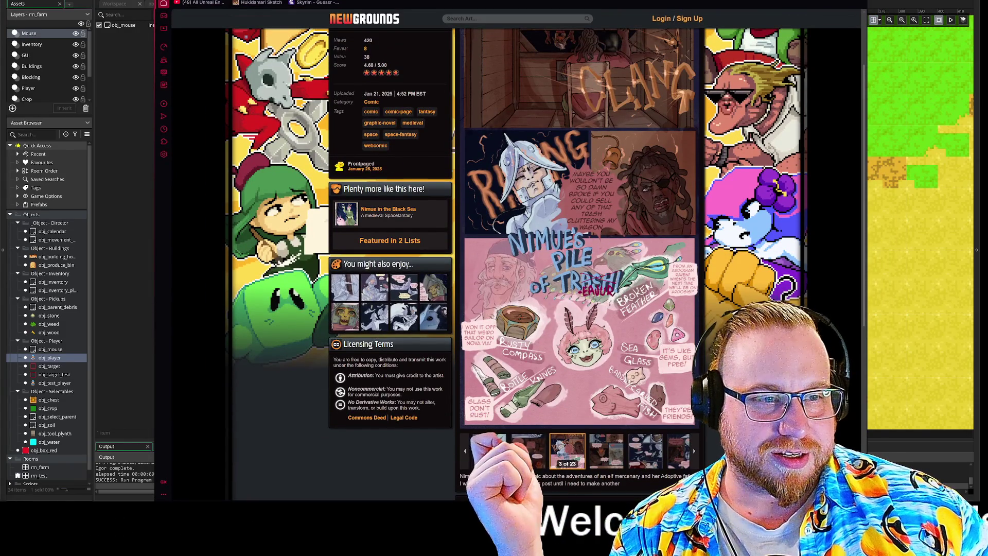
{"action": "scroll", "coordinate": [718, 295], "scroll_direction": "up", "scroll_amount": 1}
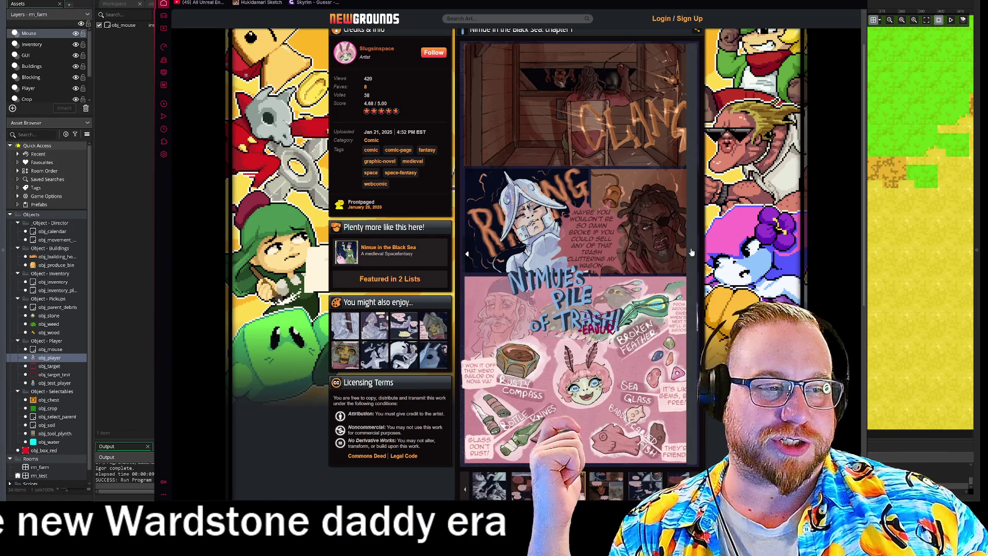
{"action": "left_click", "coordinate": [691, 253]}
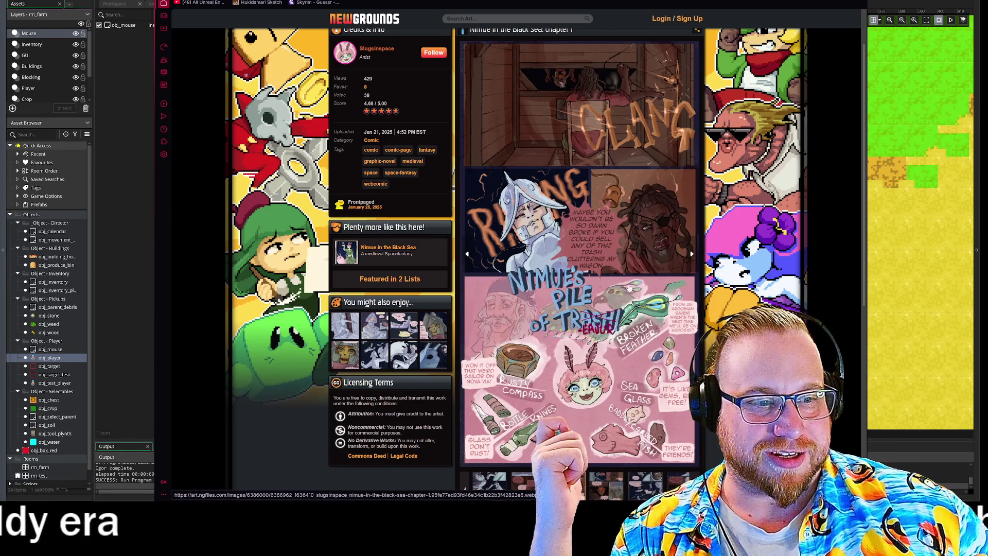
{"action": "scroll", "coordinate": [629, 287], "scroll_direction": "up", "scroll_amount": 1}
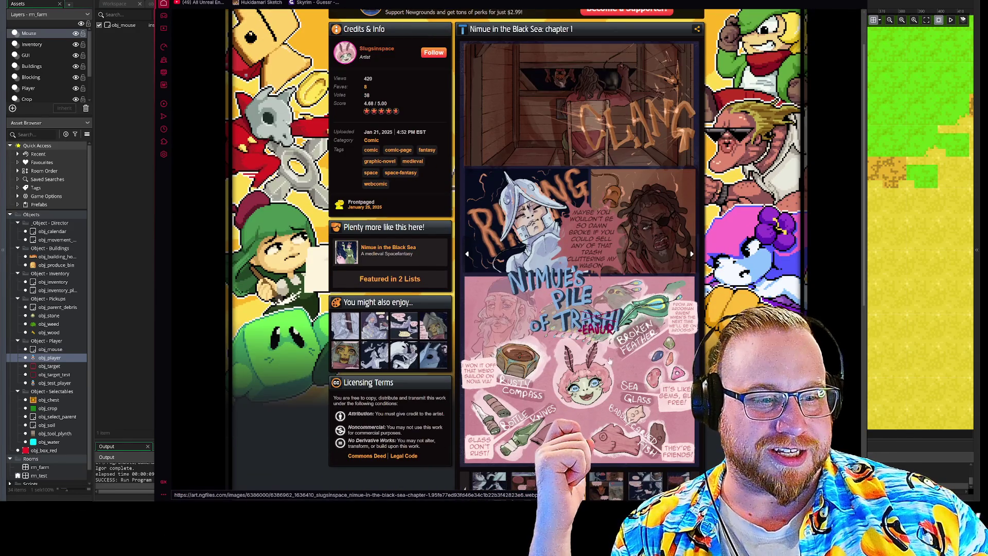
{"action": "left_click", "coordinate": [585, 389]}
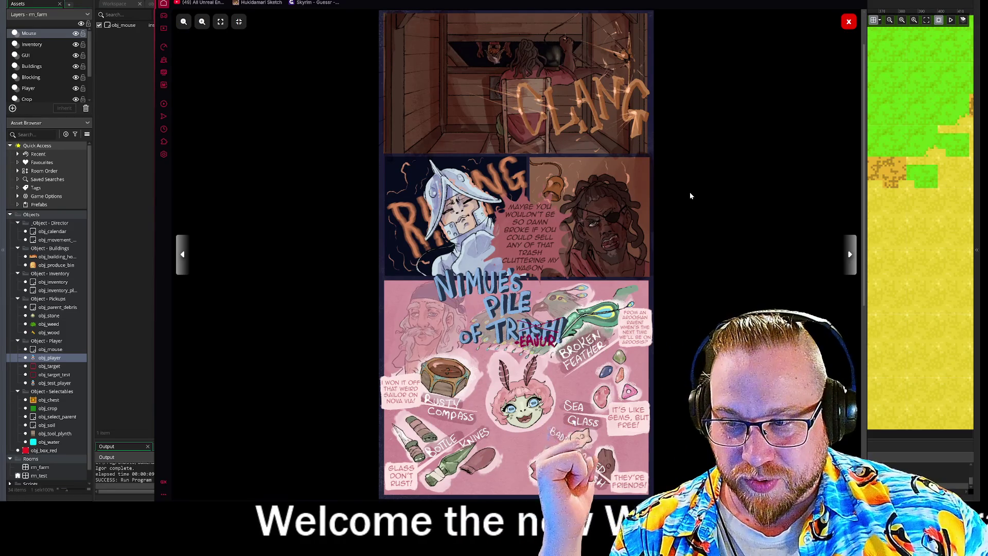
Step: Page ahead three times to the 'LETS GO, SASSAFRAS~!' page, then leave the comic with Escape
{"action": "left_click", "coordinate": [850, 255]}
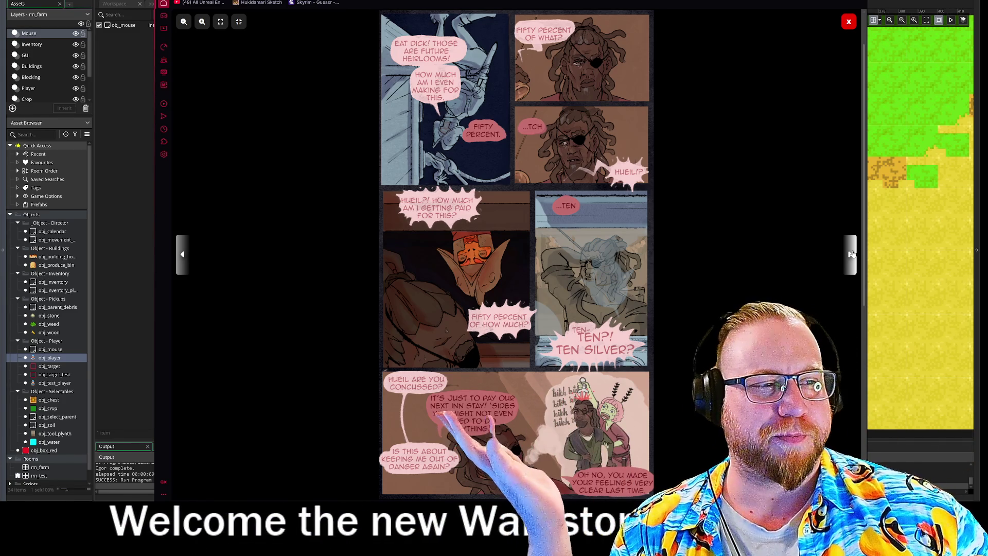
{"action": "left_click", "coordinate": [852, 253]}
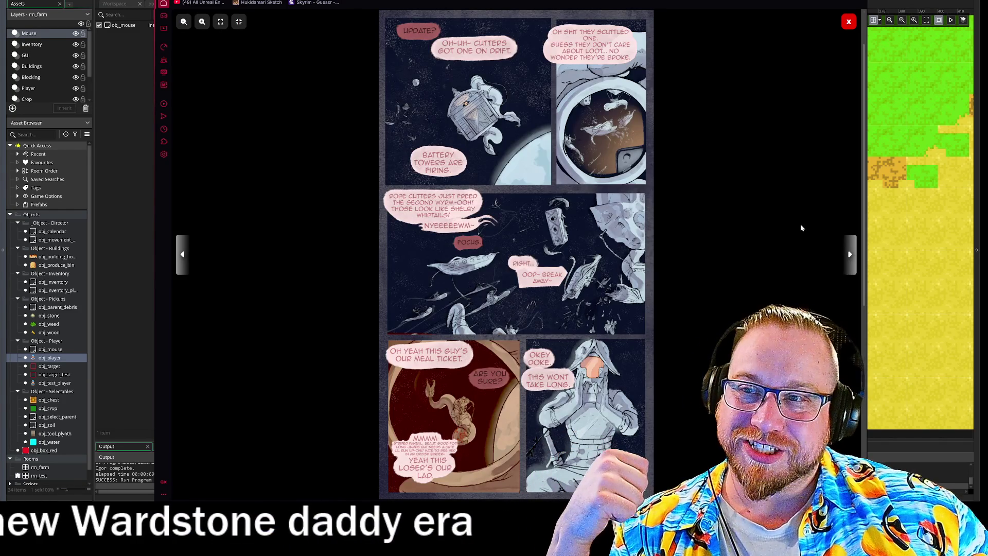
{"action": "left_click", "coordinate": [849, 255]}
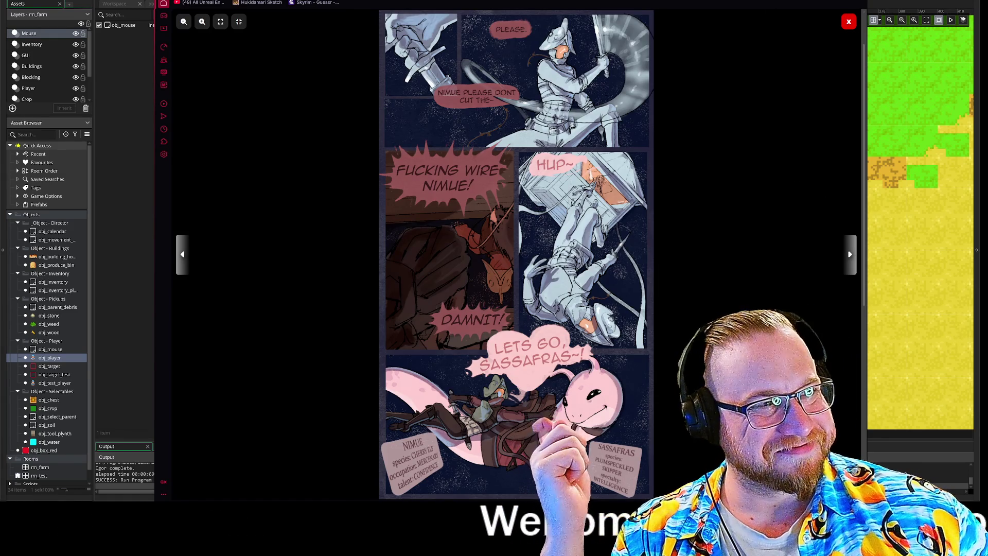
{"action": "key", "text": "Escape"}
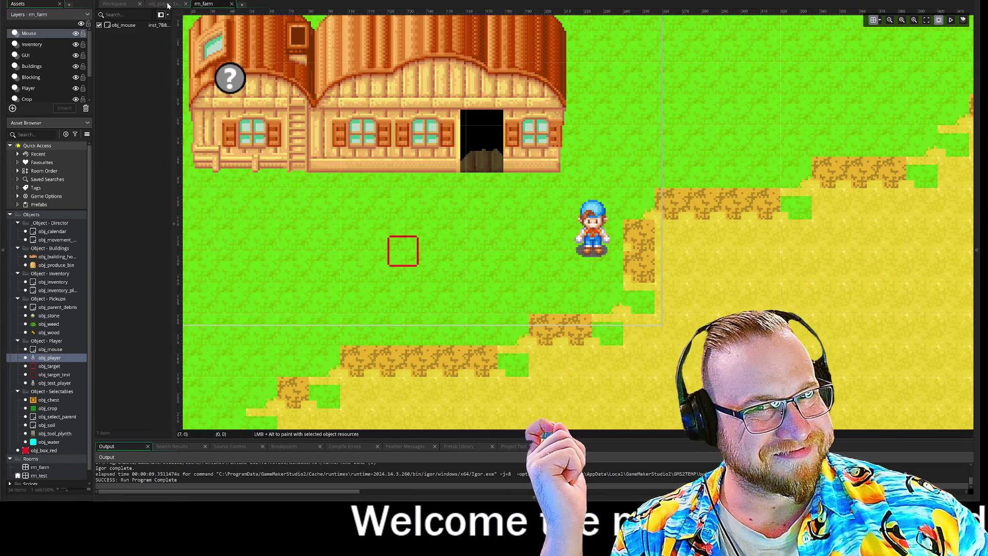
Step: Open obj_player's Step event and add an empty line after the { on line 61
{"action": "left_click", "coordinate": [167, 5]}
{"action": "left_click", "coordinate": [115, 4]}
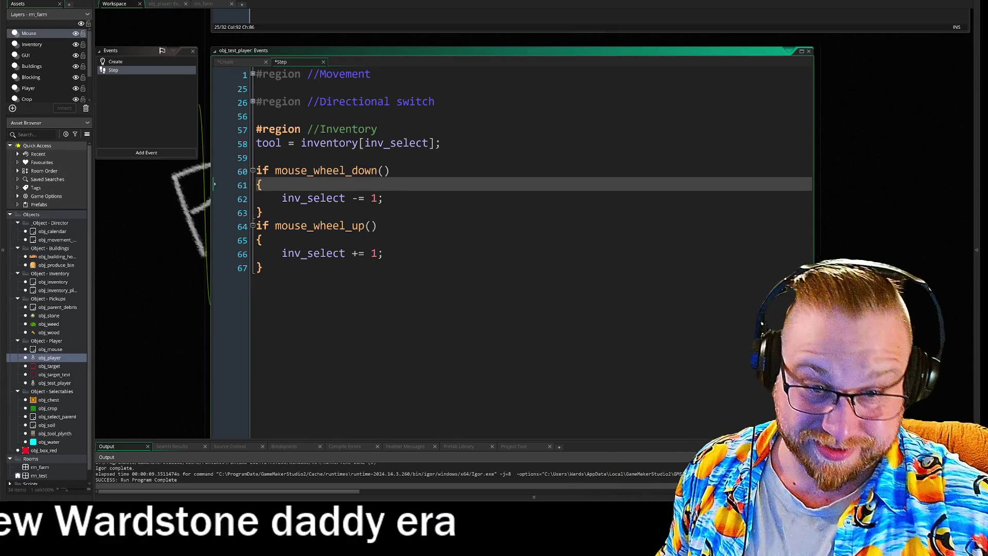
{"action": "key", "text": "Return"}
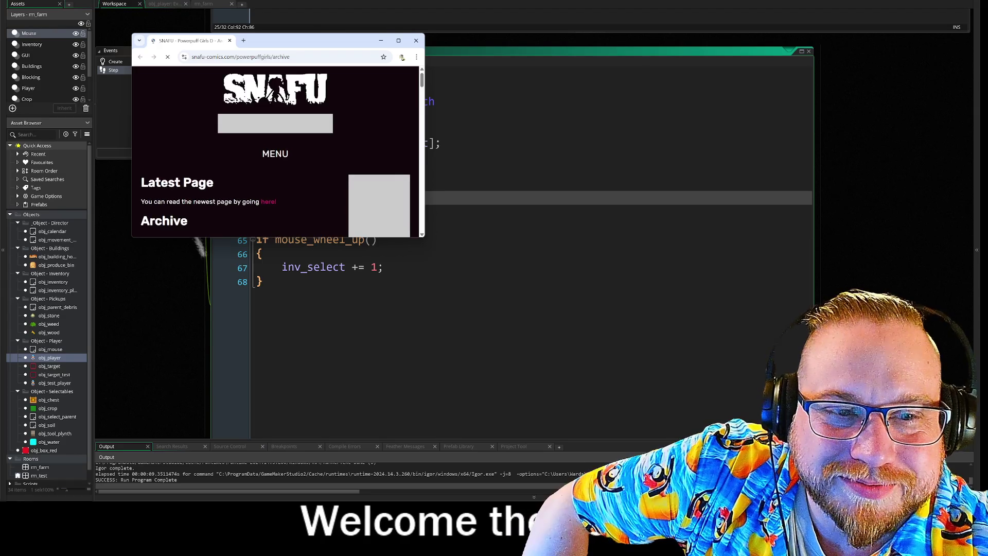
{"action": "mouse_move", "coordinate": [424, 237]}
{"action": "left_mouse_down"}
{"action": "mouse_move", "coordinate": [633, 404]}
{"action": "mouse_move", "coordinate": [654, 463]}
{"action": "left_mouse_up"}
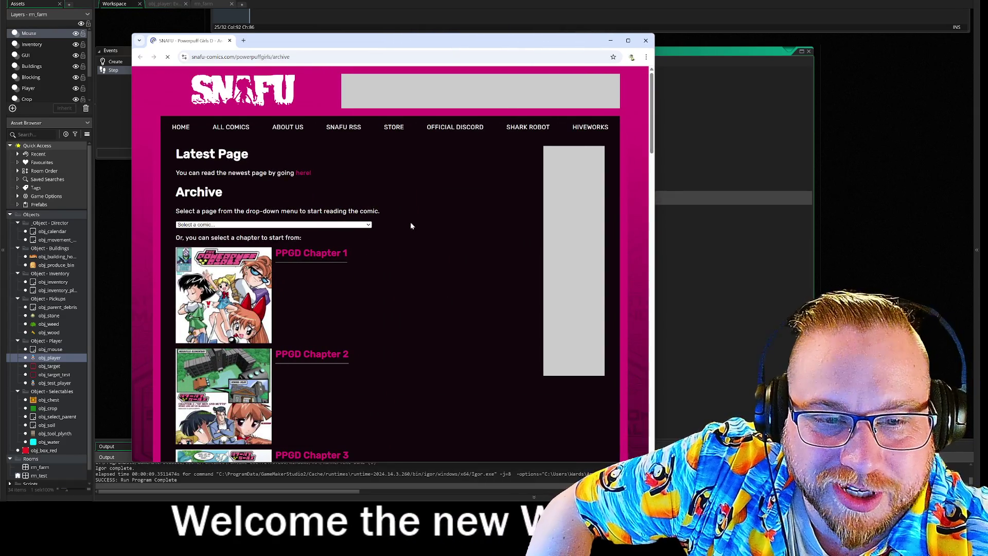
{"action": "scroll", "coordinate": [392, 220], "scroll_direction": "down", "scroll_amount": 2}
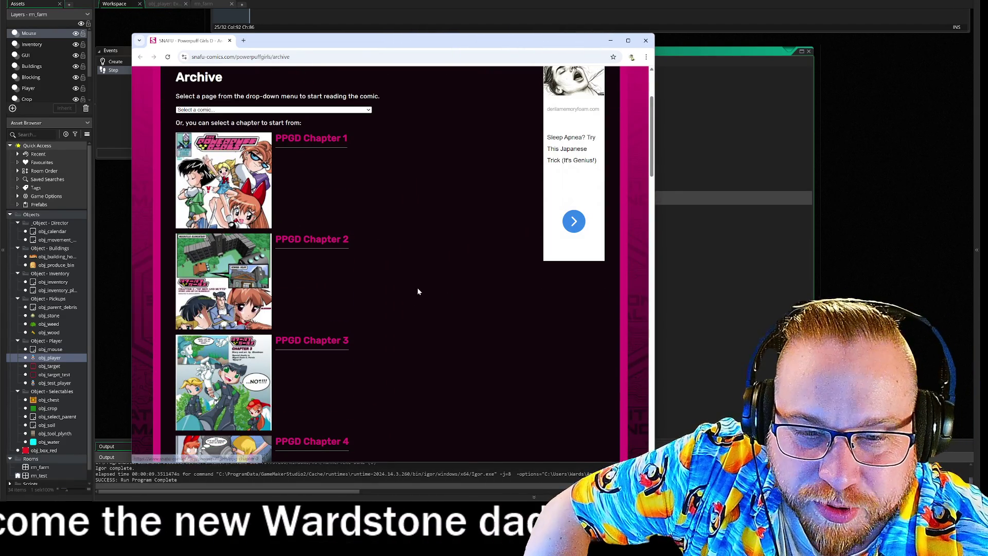
{"action": "scroll", "coordinate": [416, 285], "scroll_direction": "down", "scroll_amount": 1}
{"action": "scroll", "coordinate": [416, 286], "scroll_direction": "down", "scroll_amount": 3}
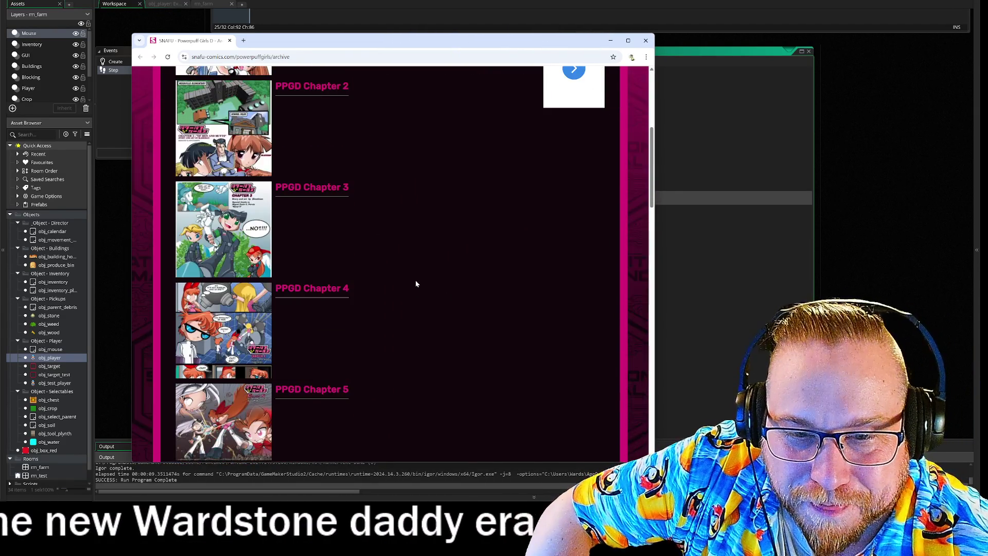
{"action": "scroll", "coordinate": [416, 280], "scroll_direction": "down", "scroll_amount": 2}
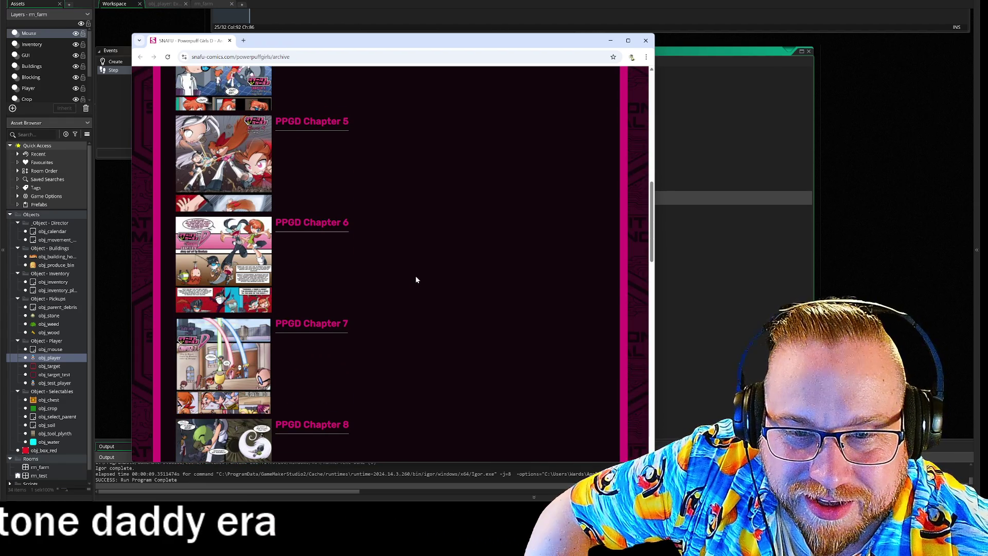
{"action": "scroll", "coordinate": [416, 279], "scroll_direction": "down", "scroll_amount": 1}
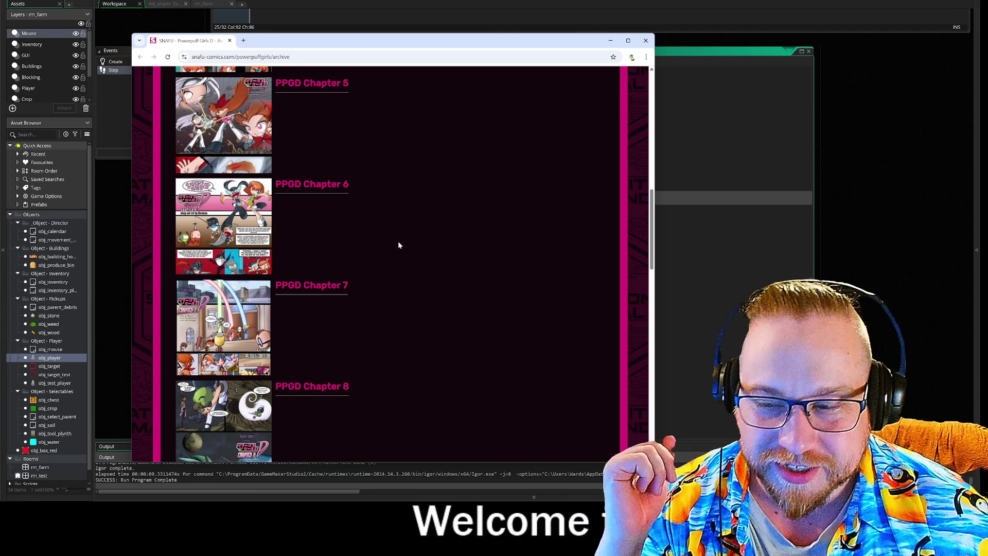
{"action": "scroll", "coordinate": [397, 240], "scroll_direction": "down", "scroll_amount": 5}
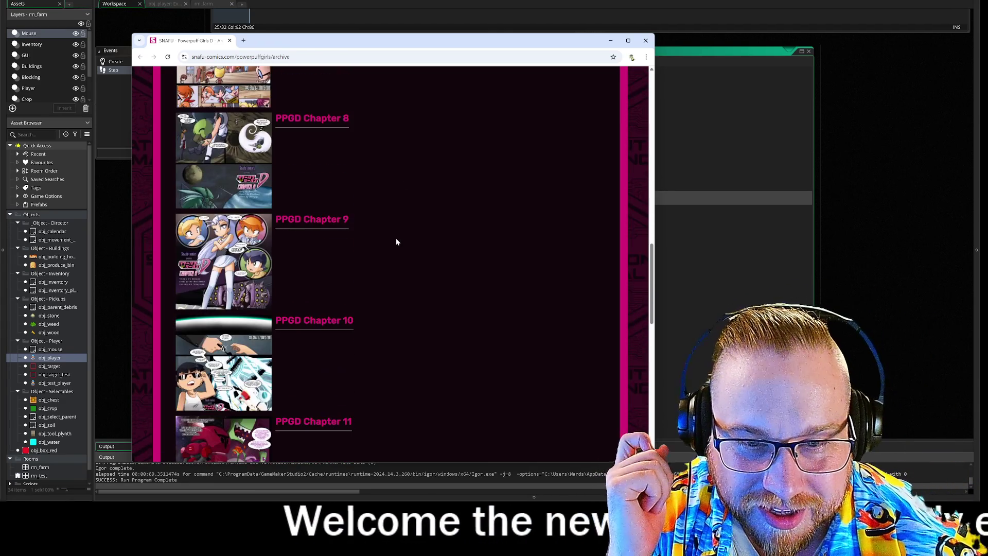
{"action": "scroll", "coordinate": [396, 241], "scroll_direction": "down", "scroll_amount": 5}
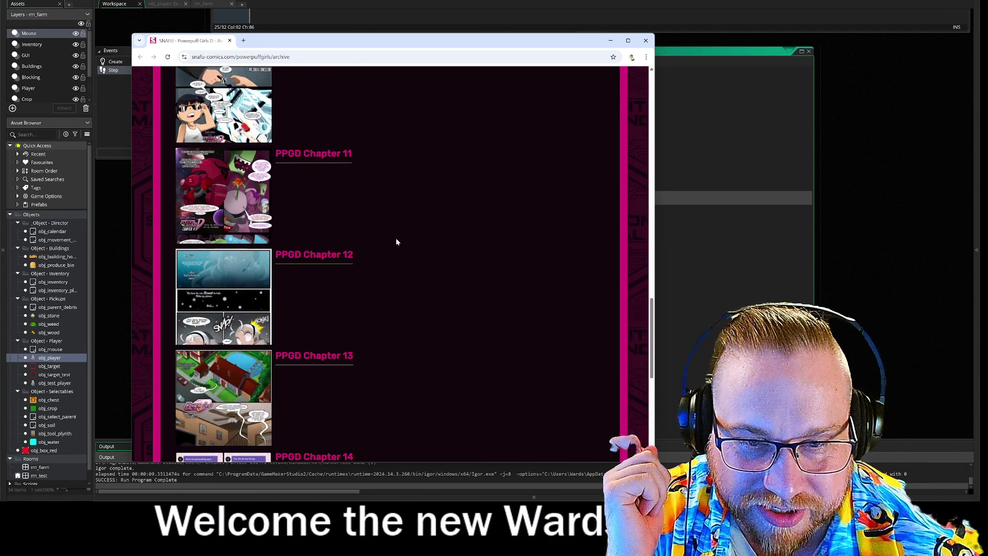
{"action": "scroll", "coordinate": [397, 241], "scroll_direction": "down", "scroll_amount": 2}
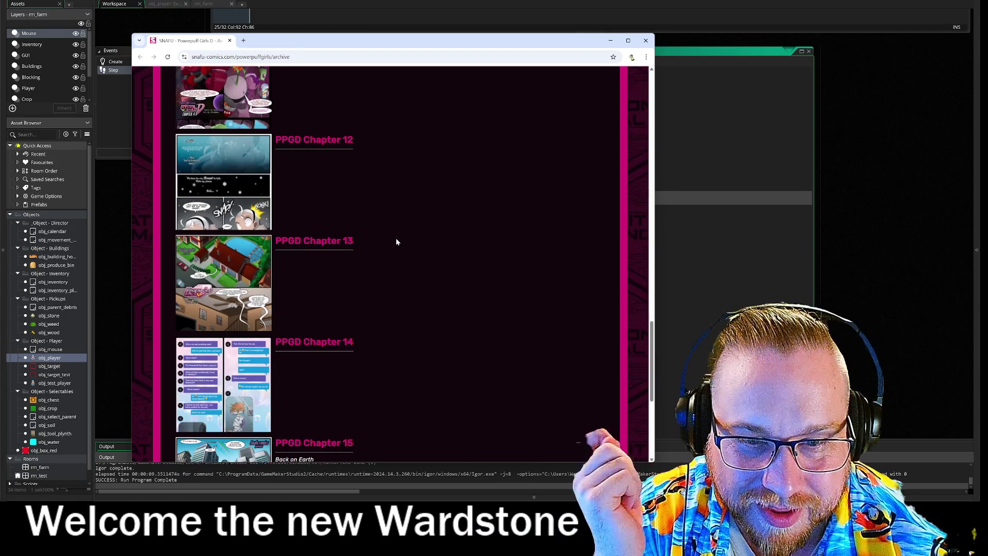
{"action": "scroll", "coordinate": [397, 239], "scroll_direction": "down", "scroll_amount": 4}
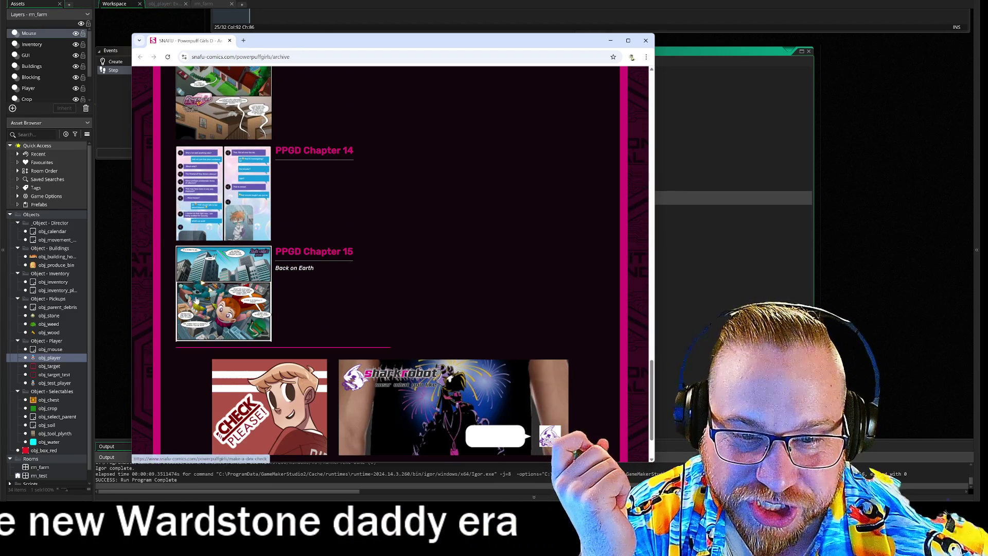
{"action": "scroll", "coordinate": [478, 258], "scroll_direction": "up", "scroll_amount": 8}
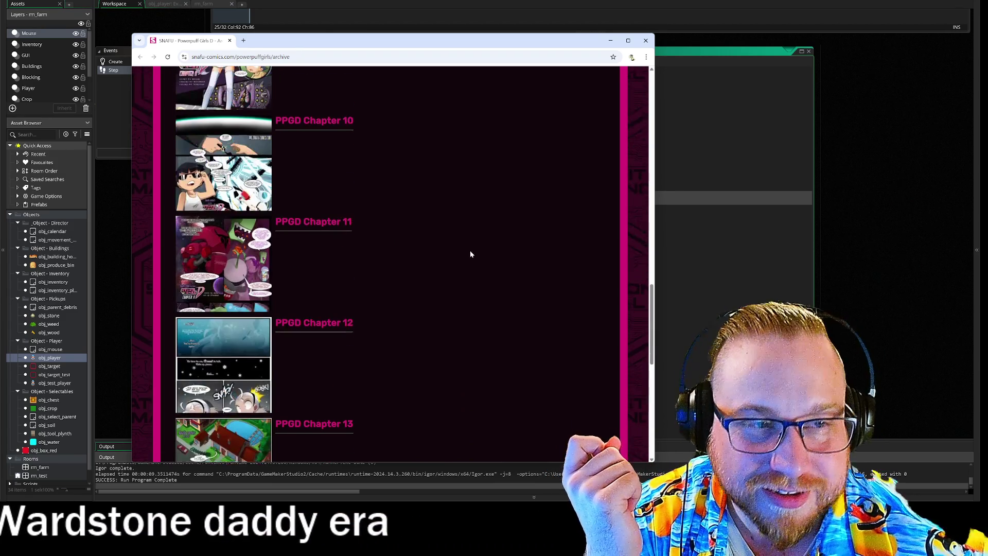
{"action": "left_click", "coordinate": [647, 44]}
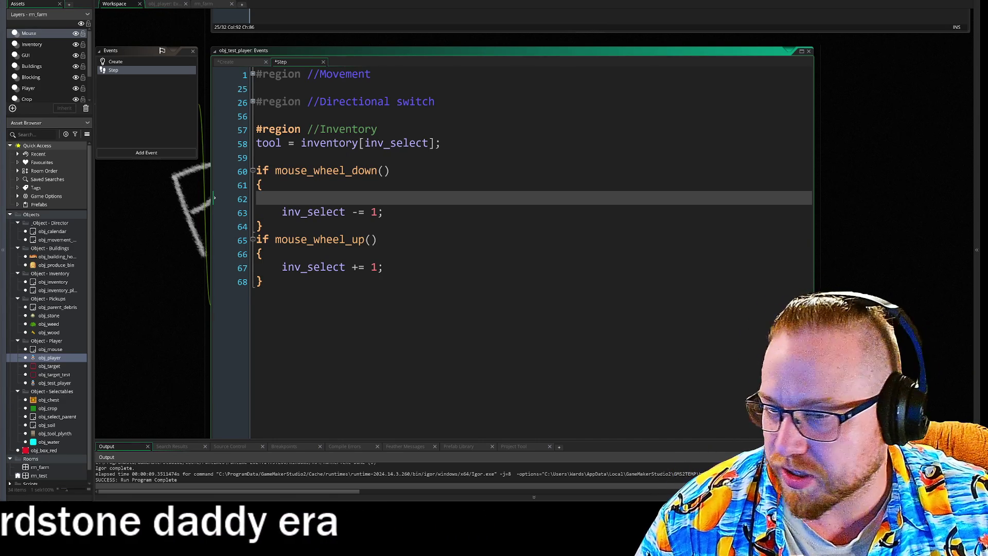
Step: Switch to the Steam library showing the Silent Sonata game page
{"action": "key", "text": "alt+Tab"}
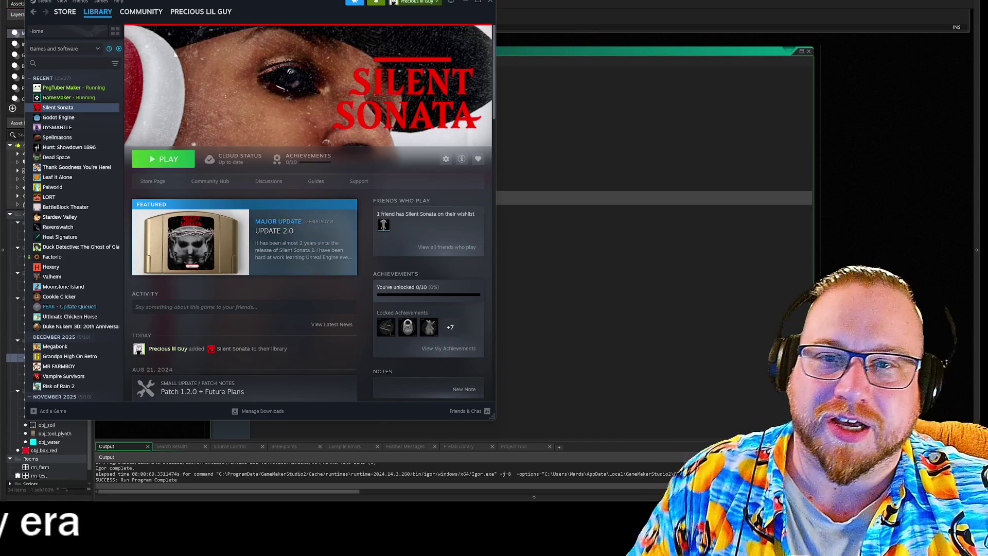
Step: Search the library for 'jack', view Party Packs 7, 3 and 2, return to 7, then close Steam
{"action": "left_click", "coordinate": [118, 50]}
{"action": "type", "text": "jack"}
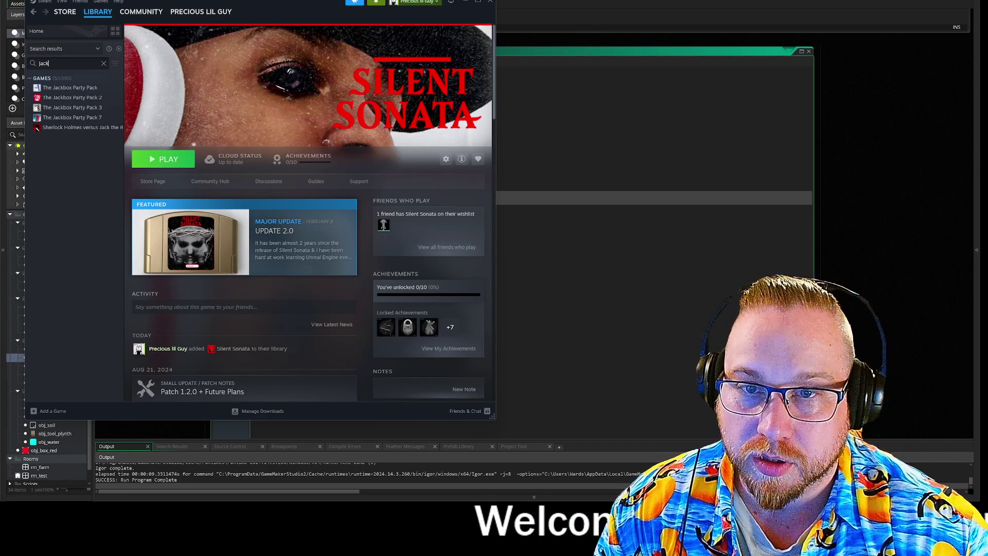
{"action": "left_click", "coordinate": [73, 118]}
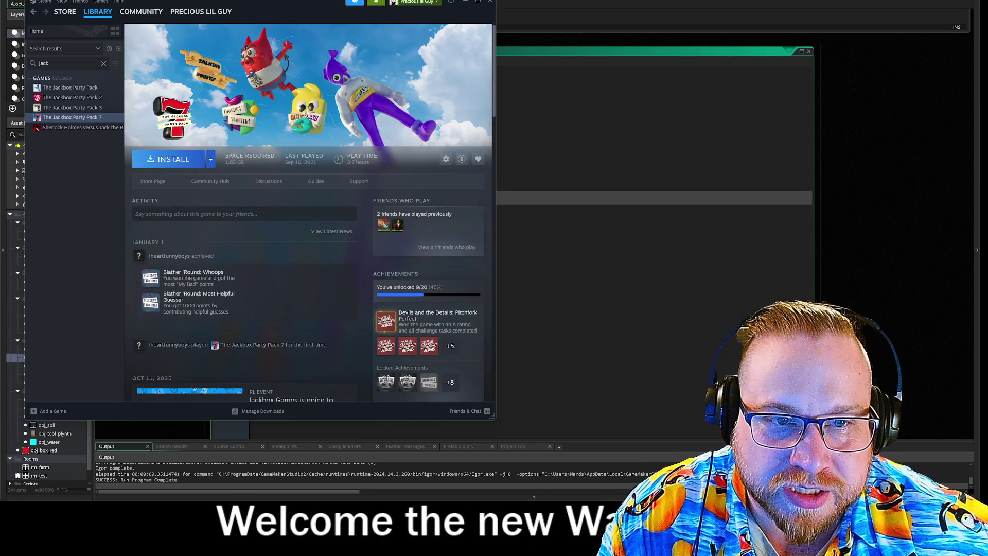
{"action": "left_click", "coordinate": [65, 108]}
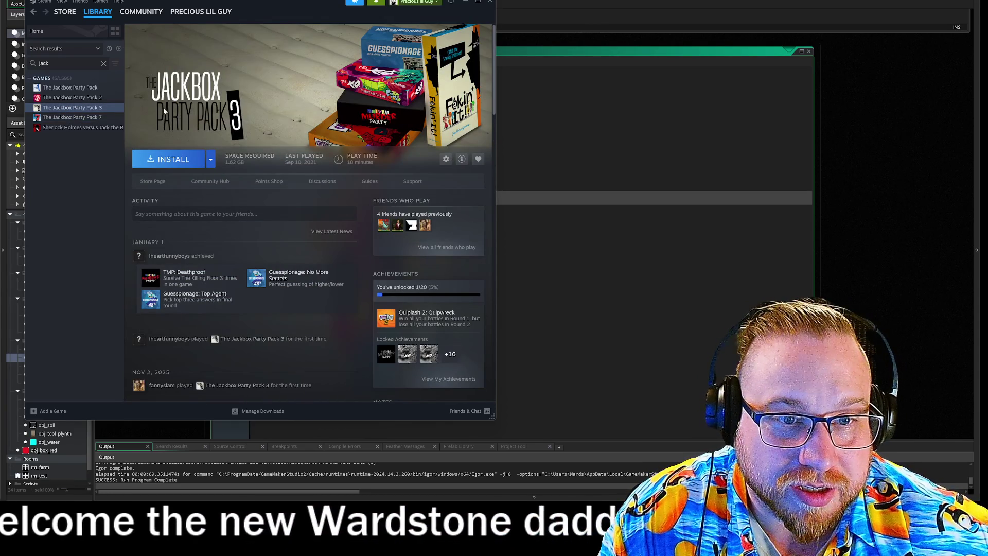
{"action": "left_click", "coordinate": [61, 99]}
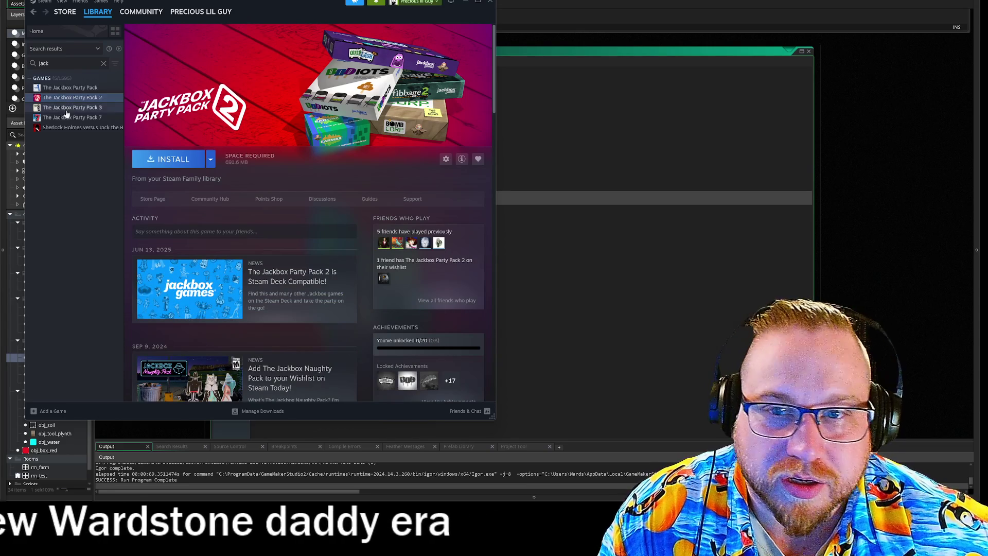
{"action": "left_click", "coordinate": [61, 117]}
{"action": "scroll", "coordinate": [328, 294], "scroll_direction": "down", "scroll_amount": 2}
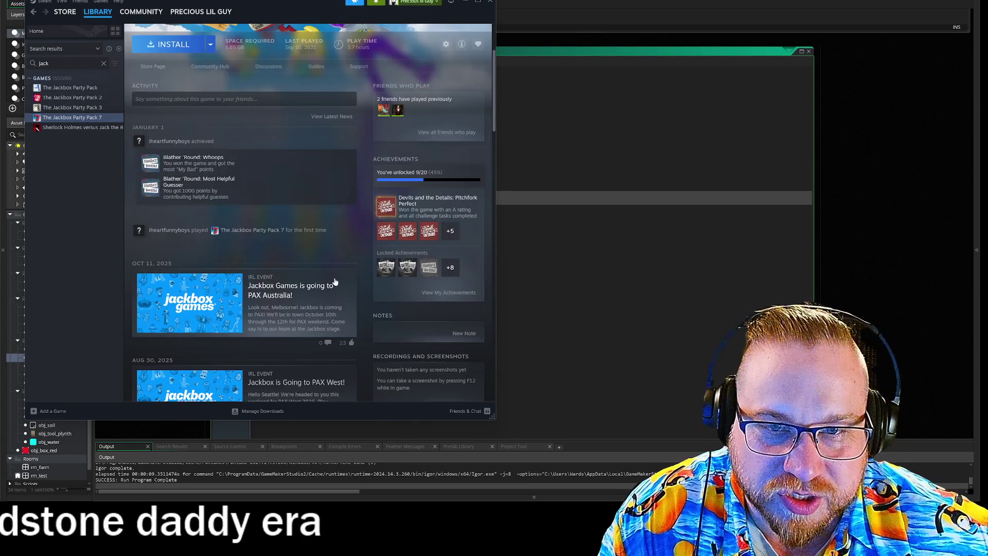
{"action": "scroll", "coordinate": [350, 226], "scroll_direction": "up", "scroll_amount": 3}
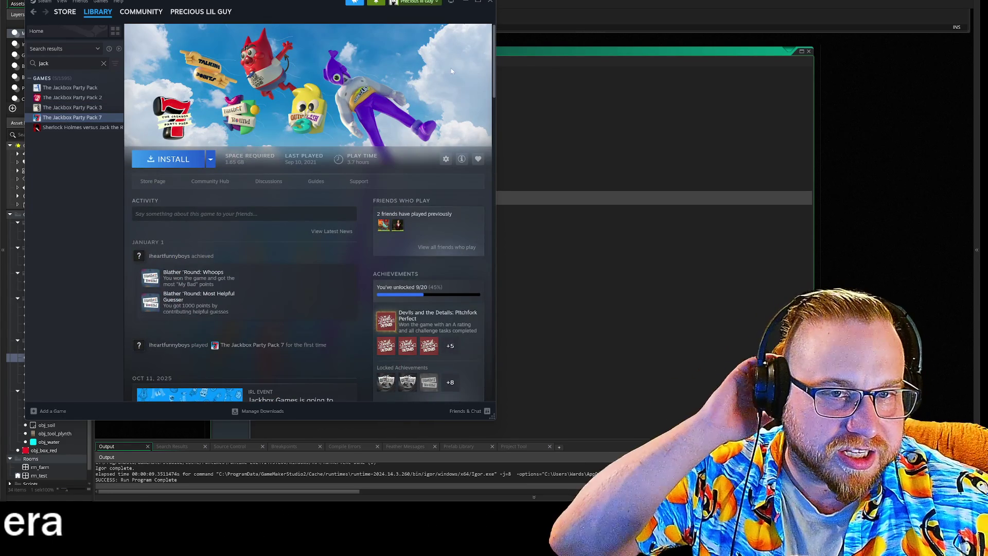
{"action": "left_click", "coordinate": [489, 1]}
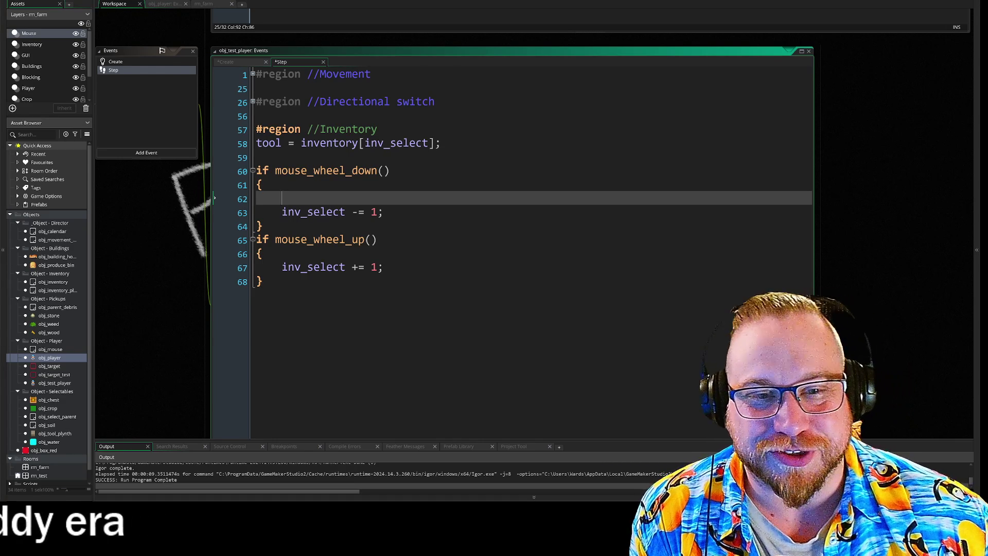
Step: Delete empty line 62 so inv_select -= 1 sits directly in the wheel-down block
{"action": "key", "text": "BackSpace"}
{"action": "key", "text": "BackSpace"}
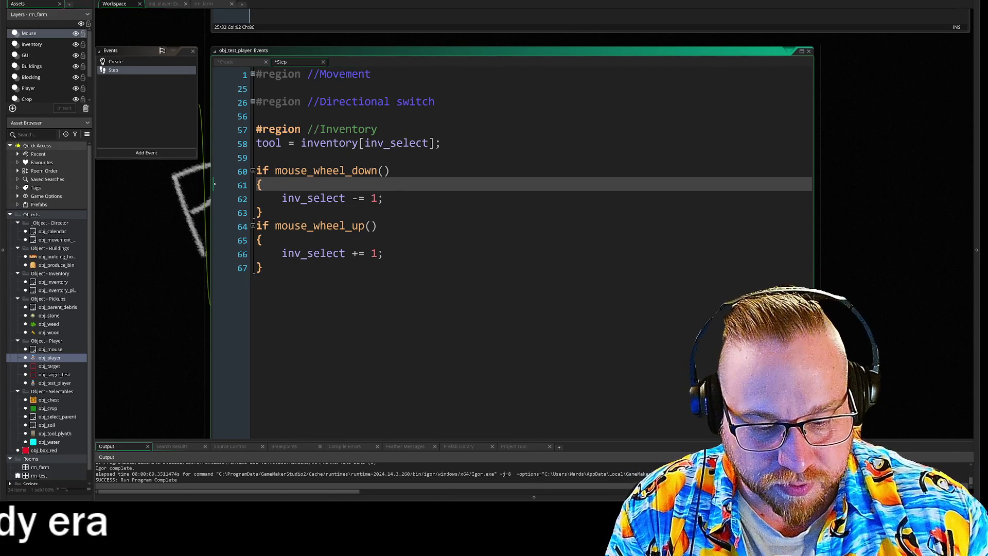
Step: Add blank lines around inv_select -= 1 and an opening { above it, fixing the indentation
{"action": "key", "text": "Return"}
{"action": "key", "text": "Down"}
{"action": "key", "text": "Down"}
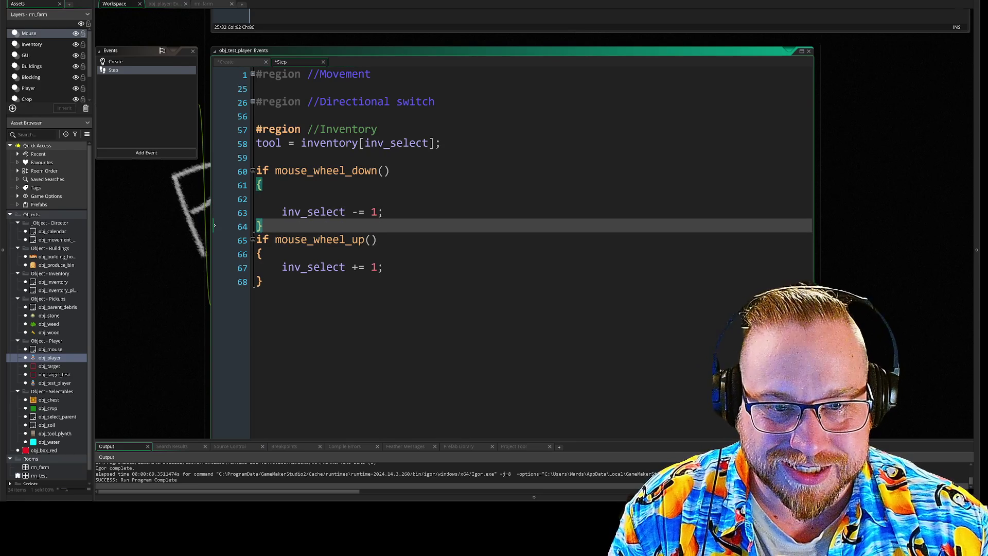
{"action": "key", "text": "Return"}
{"action": "key", "text": "Up"}
{"action": "key", "text": "Up"}
{"action": "key", "text": "Up"}
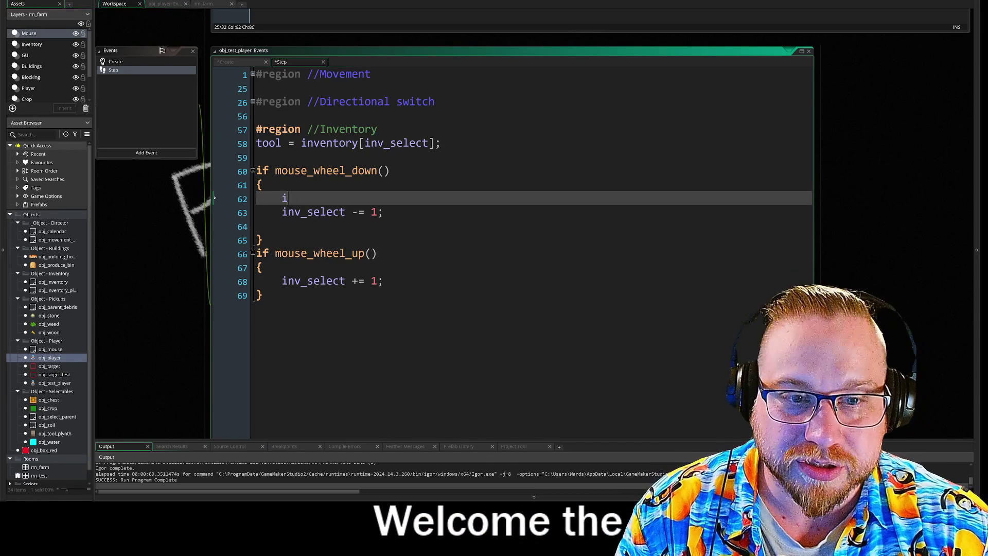
{"action": "key", "text": "Down"}
{"action": "left_click", "coordinate": [286, 212]}
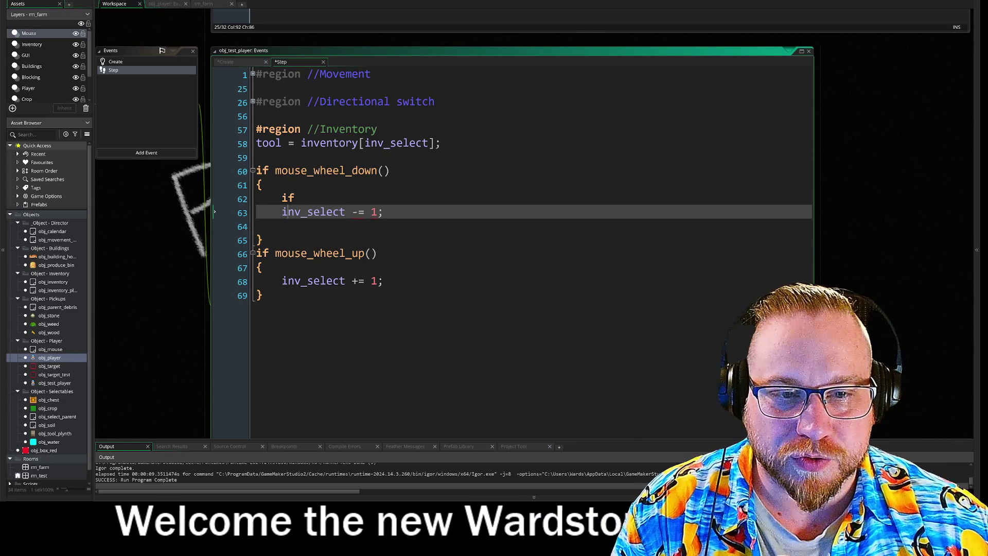
{"action": "key", "text": "Left"}
{"action": "key", "text": "Tab"}
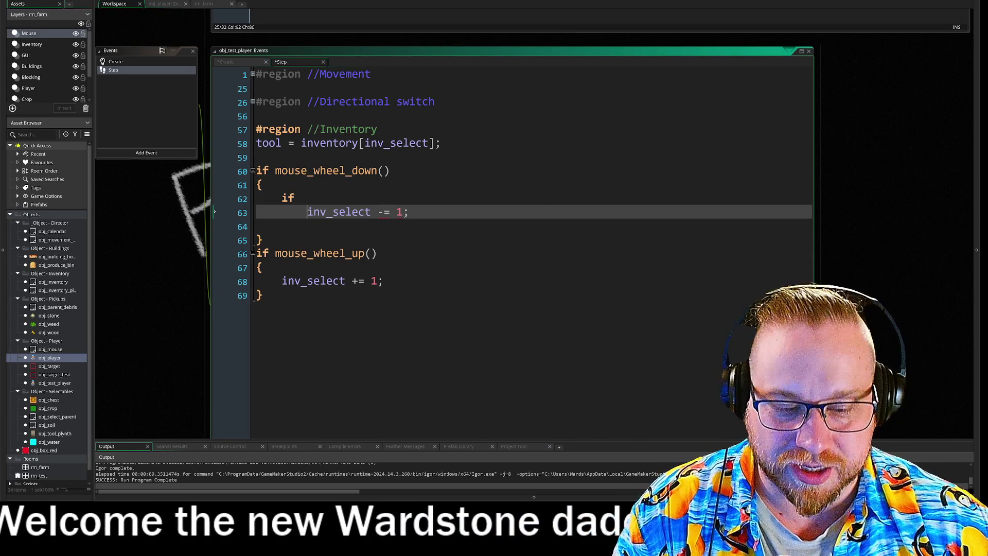
{"action": "type", "text": "{"}
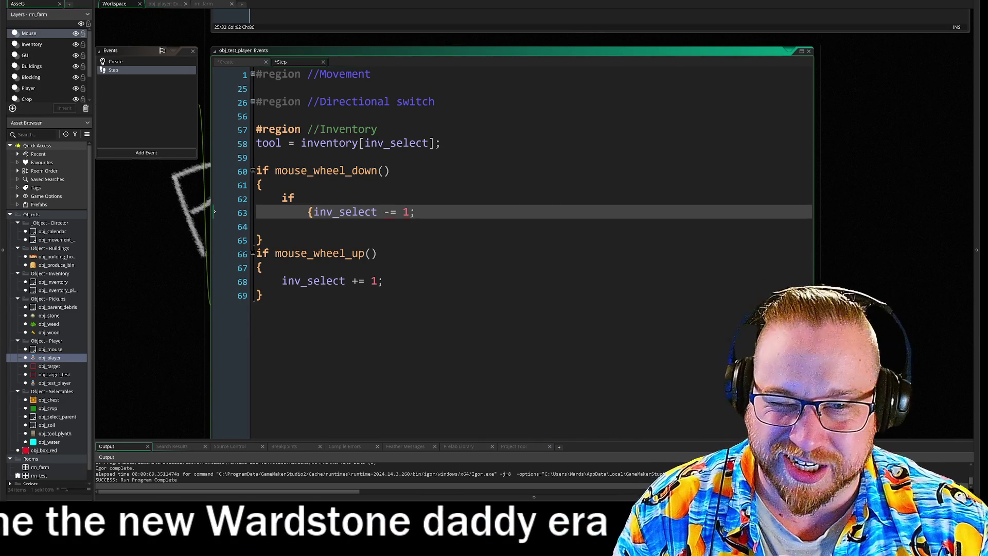
{"action": "key", "text": "Return"}
{"action": "key", "text": "Up"}
{"action": "key", "text": "shift+Tab"}
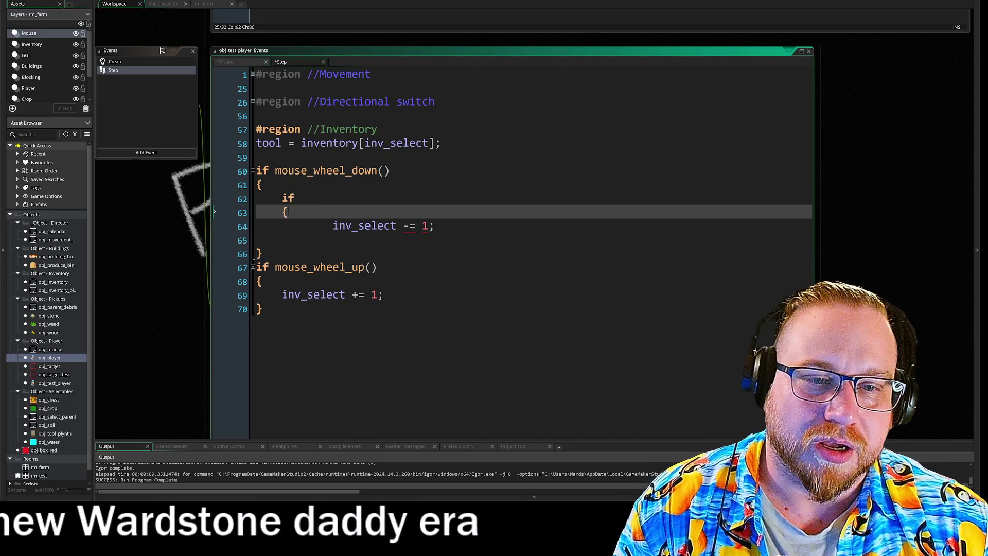
{"action": "key", "text": "Down"}
{"action": "key", "text": "shift+Tab"}
{"action": "key", "text": "Up"}
Step: Remove the extra space after if and add the closing } below the decrement
{"action": "key", "text": "Down"}
{"action": "key", "text": "Up"}
{"action": "key", "text": "Up"}
{"action": "key", "text": "Down"}
{"action": "key", "text": "Up"}
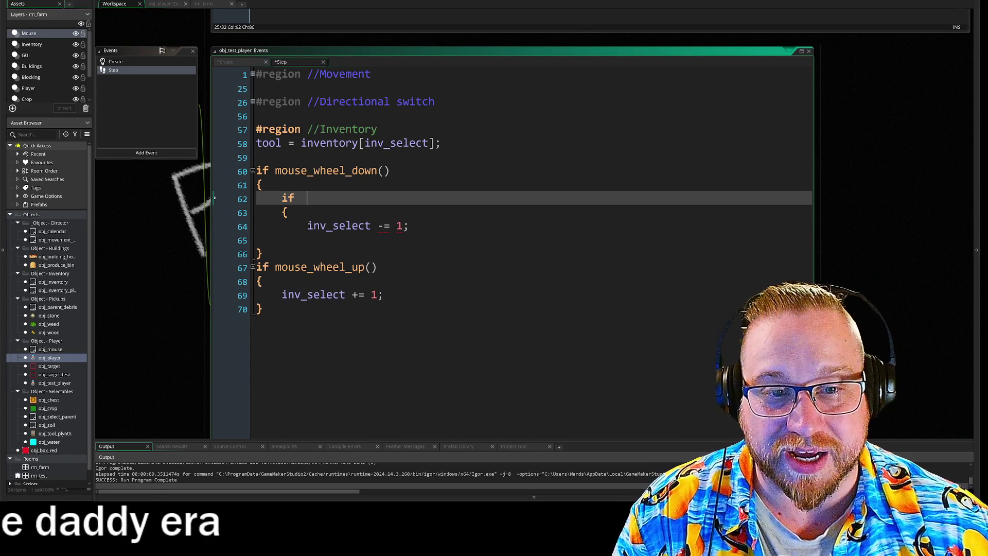
{"action": "key", "text": "BackSpace"}
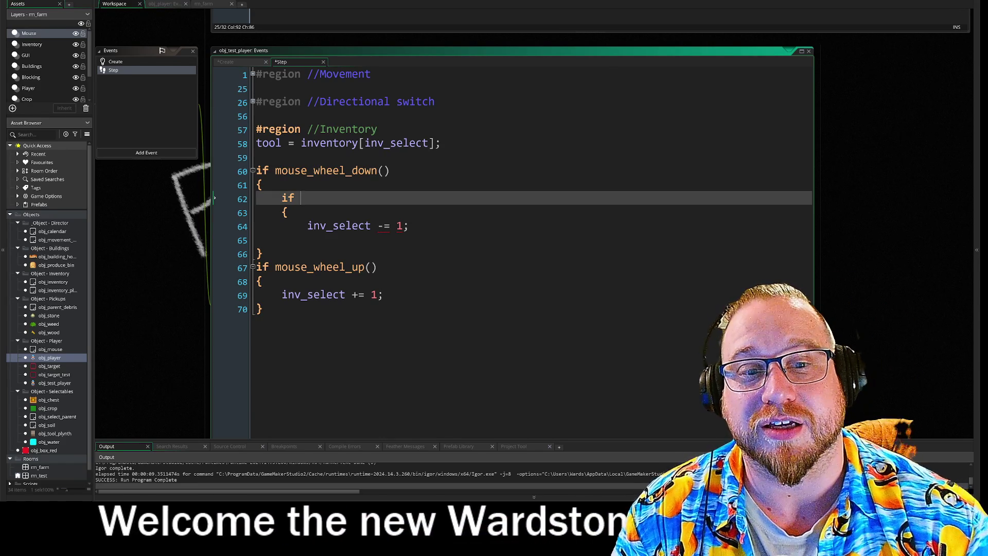
{"action": "key", "text": "Down"}
{"action": "key", "text": "Down"}
{"action": "key", "text": "Down"}
{"action": "type", "text": "}"}
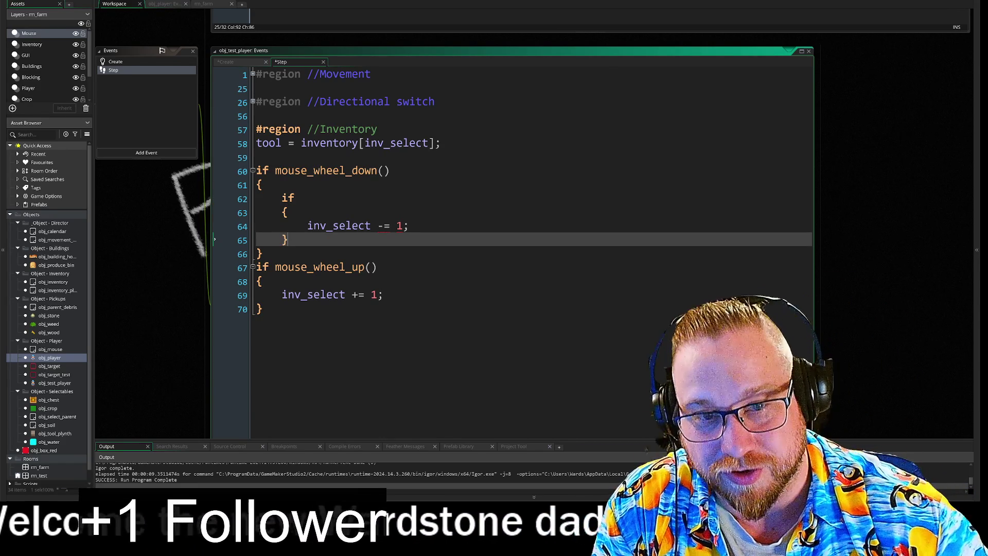
{"action": "key", "text": "Up"}
{"action": "key", "text": "Up"}
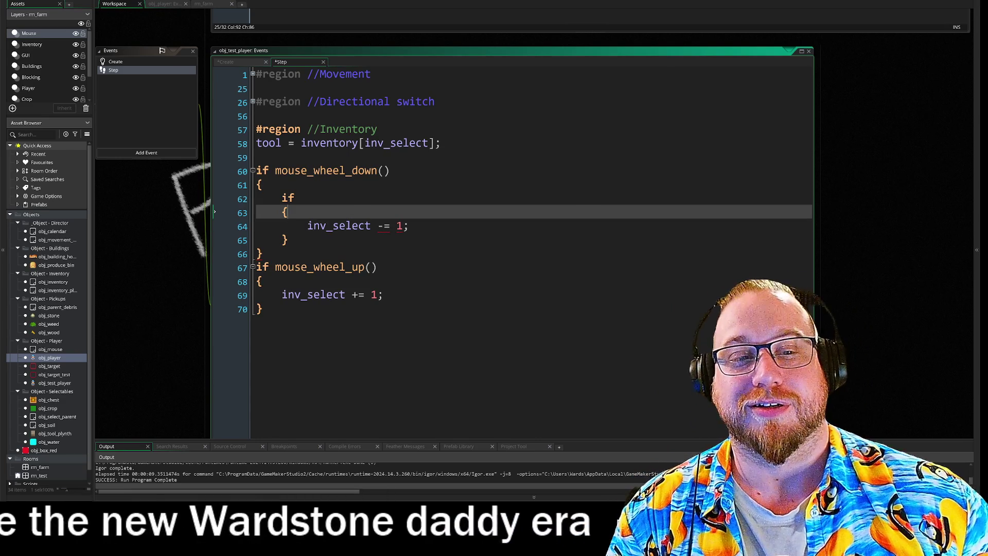
{"action": "key", "text": "Up"}
{"action": "key", "text": "End"}
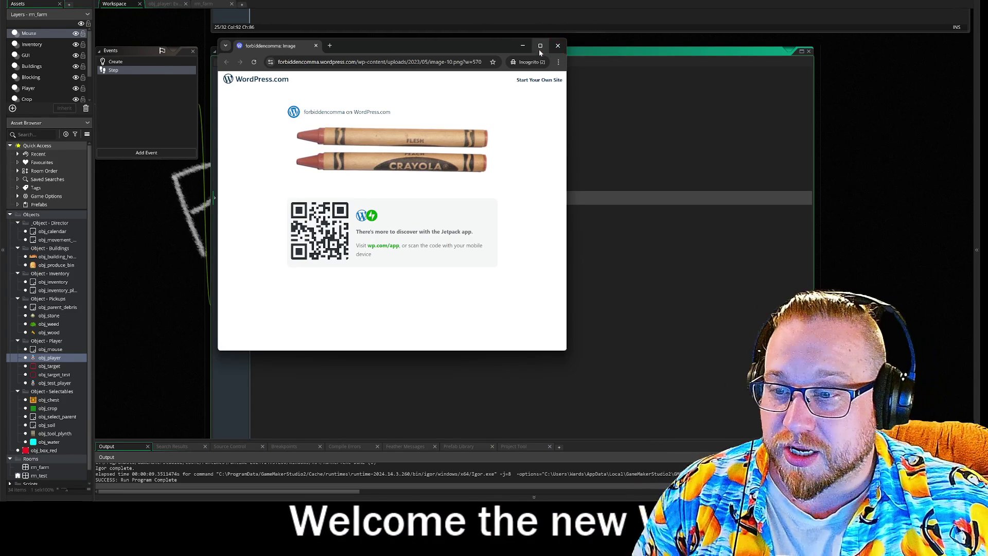
Step: Bring up the snap-layout options on the Chrome crayon image window's maximize button
{"action": "mouse_move", "coordinate": [540, 51]}
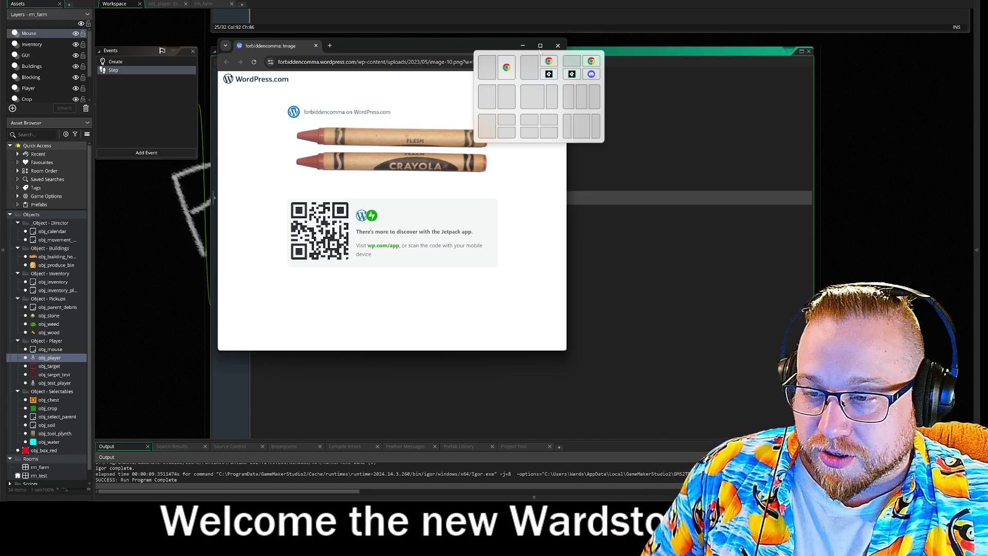
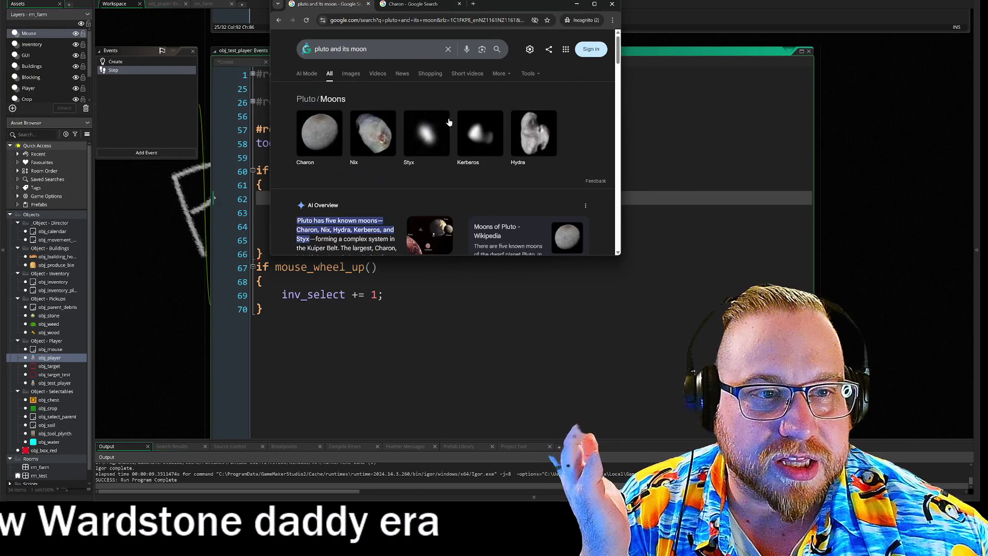
Step: Scroll the Pluto moons search results and expand the AI Overview to read more
{"action": "scroll", "coordinate": [350, 163], "scroll_direction": "down", "scroll_amount": 3}
{"action": "scroll", "coordinate": [357, 153], "scroll_direction": "down", "scroll_amount": 4}
{"action": "scroll", "coordinate": [572, 189], "scroll_direction": "up", "scroll_amount": 5}
{"action": "scroll", "coordinate": [574, 179], "scroll_direction": "down", "scroll_amount": 3}
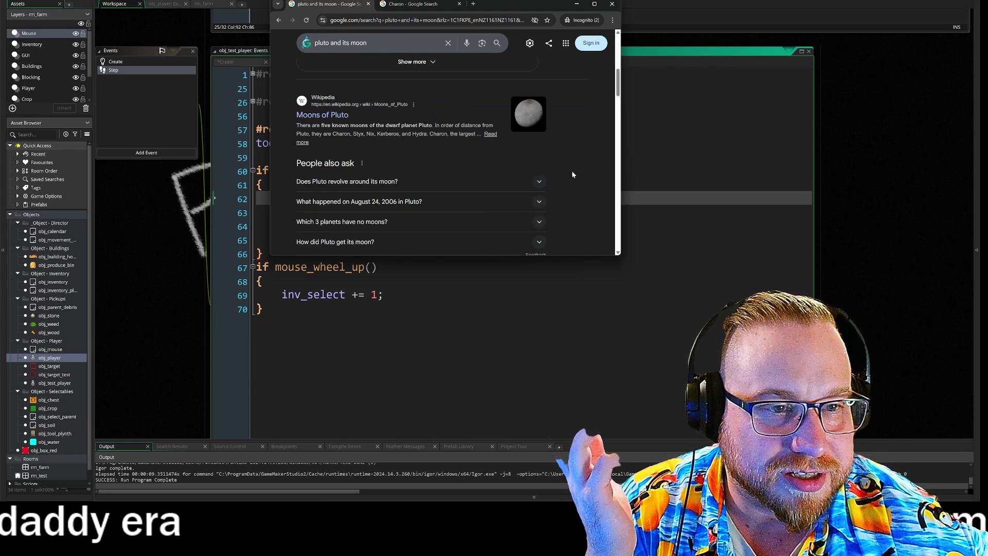
{"action": "scroll", "coordinate": [574, 172], "scroll_direction": "up", "scroll_amount": 2}
{"action": "scroll", "coordinate": [572, 149], "scroll_direction": "up", "scroll_amount": 1}
{"action": "left_click", "coordinate": [432, 216]}
{"action": "scroll", "coordinate": [588, 170], "scroll_direction": "down", "scroll_amount": 2}
Step: Open and read NASA's Pluto moons page, then close Chrome to return to GameMaker
{"action": "left_click", "coordinate": [568, 149]}
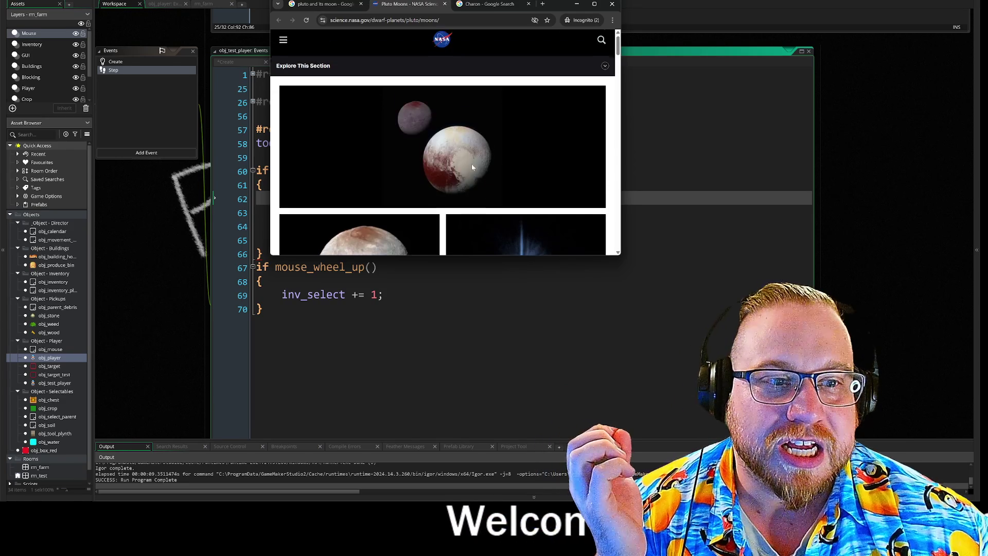
{"action": "scroll", "coordinate": [487, 183], "scroll_direction": "down", "scroll_amount": 1}
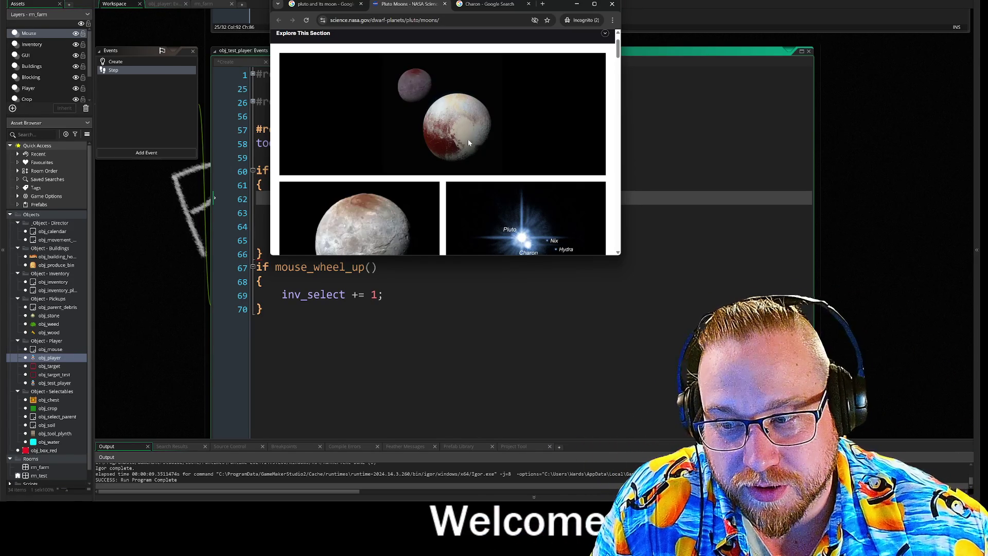
{"action": "scroll", "coordinate": [467, 141], "scroll_direction": "down", "scroll_amount": 2}
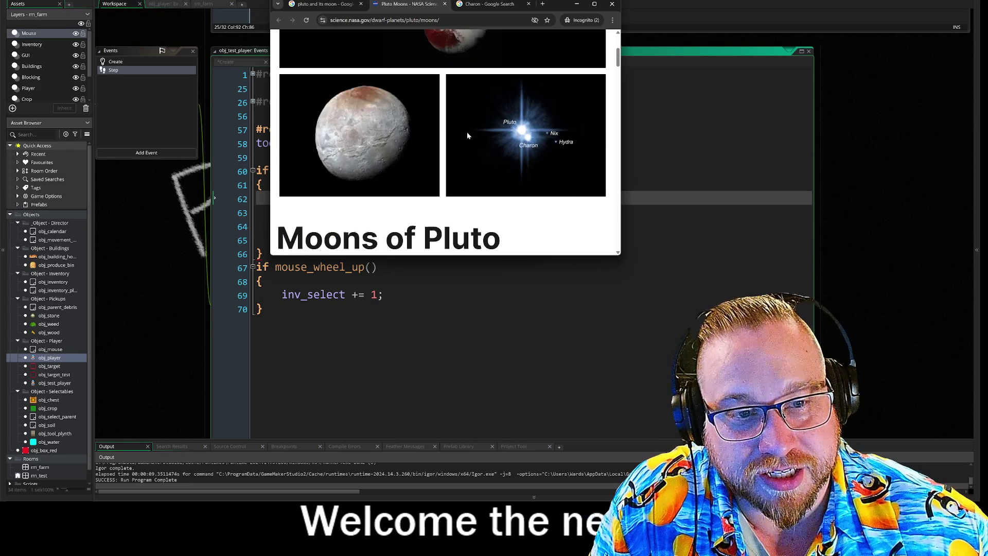
{"action": "scroll", "coordinate": [408, 141], "scroll_direction": "up", "scroll_amount": 3}
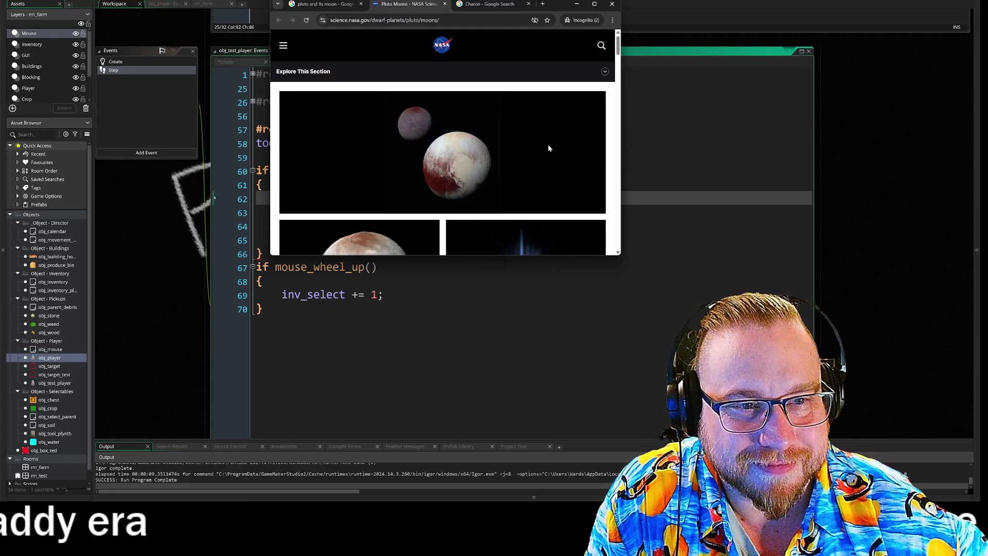
{"action": "scroll", "coordinate": [558, 147], "scroll_direction": "down", "scroll_amount": 6}
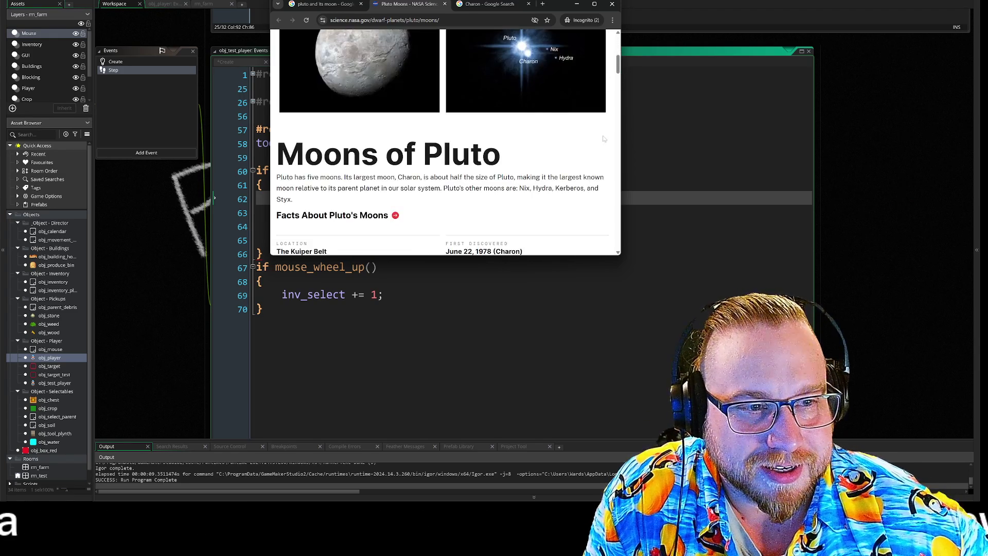
{"action": "scroll", "coordinate": [608, 133], "scroll_direction": "down", "scroll_amount": 5}
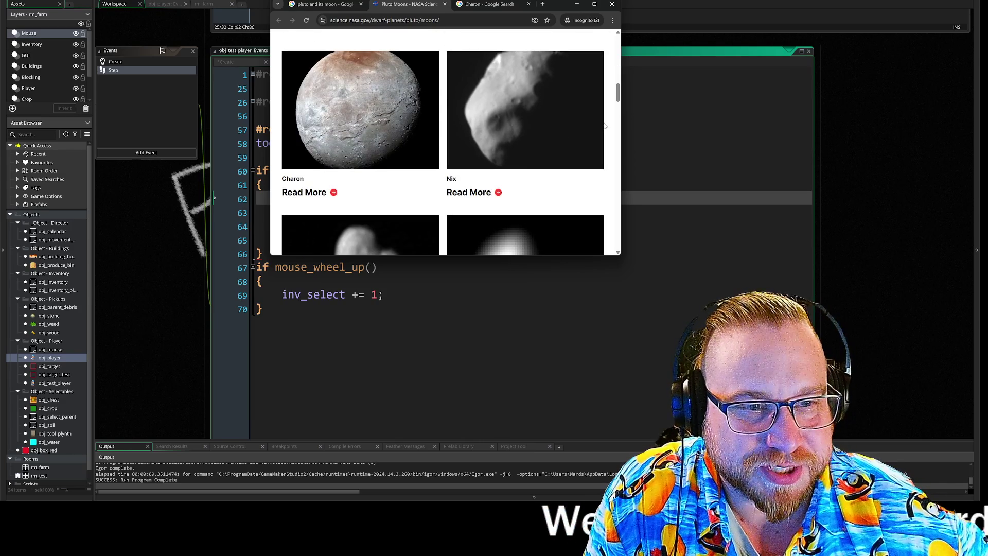
{"action": "scroll", "coordinate": [612, 119], "scroll_direction": "down", "scroll_amount": 8}
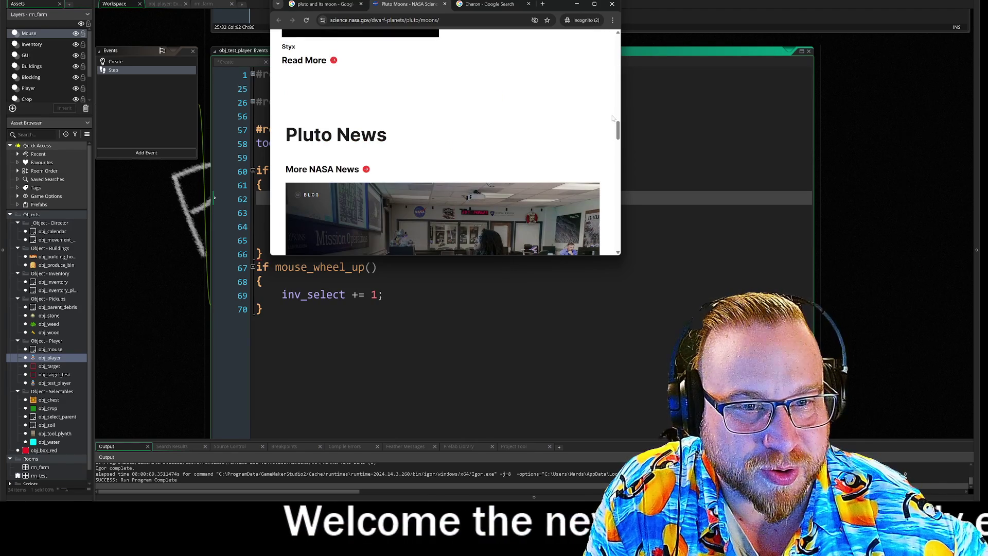
{"action": "scroll", "coordinate": [607, 116], "scroll_direction": "up", "scroll_amount": 7}
{"action": "scroll", "coordinate": [601, 113], "scroll_direction": "up", "scroll_amount": 2}
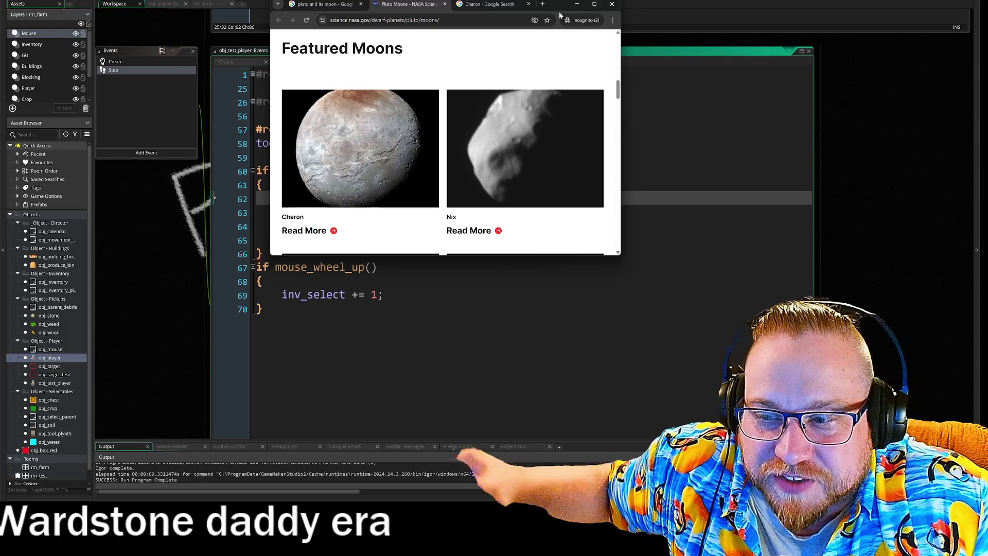
{"action": "left_click", "coordinate": [612, 5]}
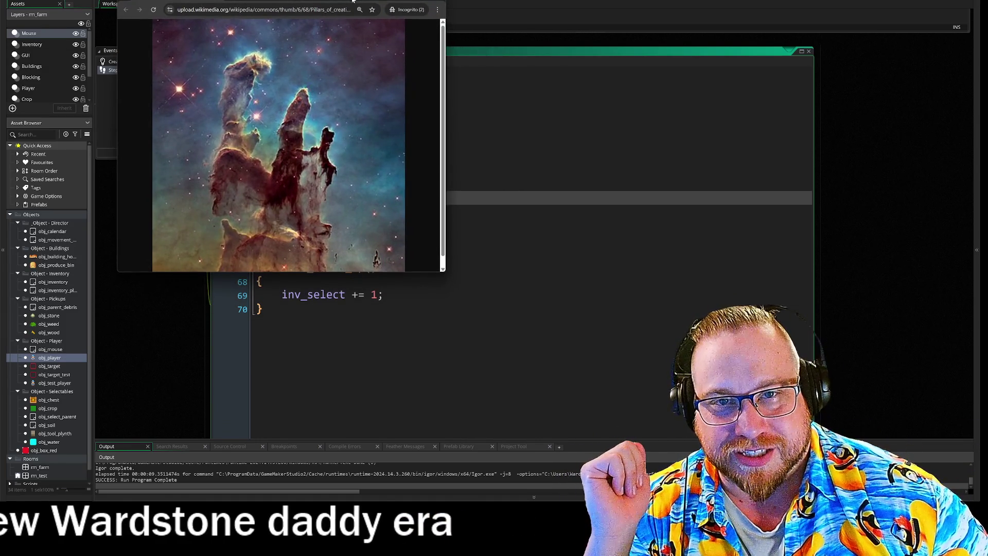
Step: Enlarge the image window, switch to the Horsehead Nebula image, and zoom it to full size
{"action": "left_click_drag", "start_coordinate": [445, 272], "coordinate": [585, 440]}
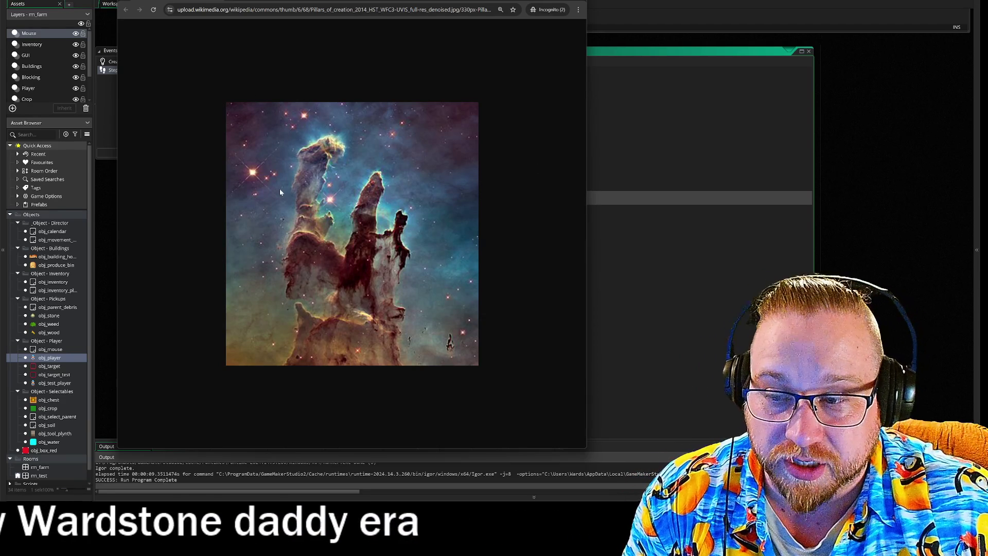
{"action": "key", "text": "alt+Left"}
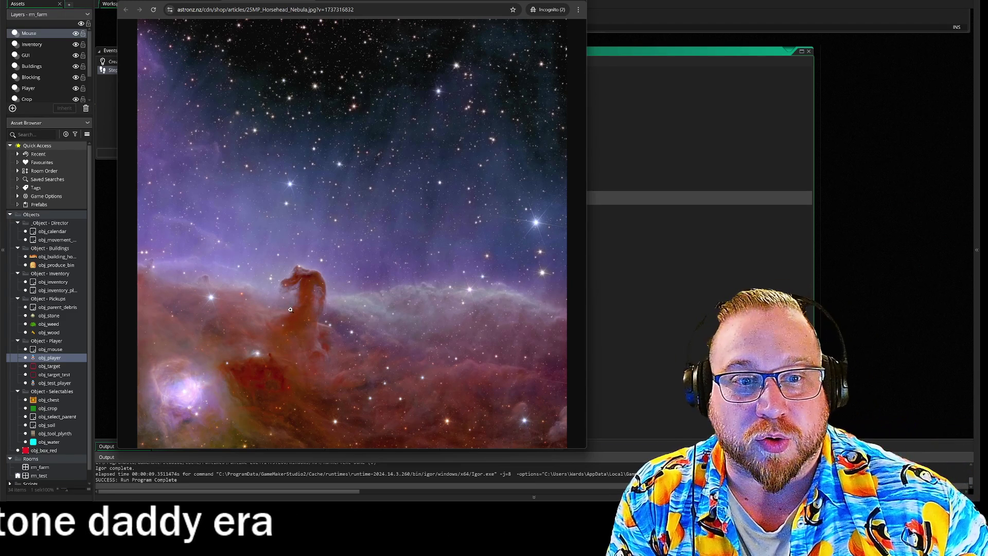
{"action": "left_click", "coordinate": [299, 311]}
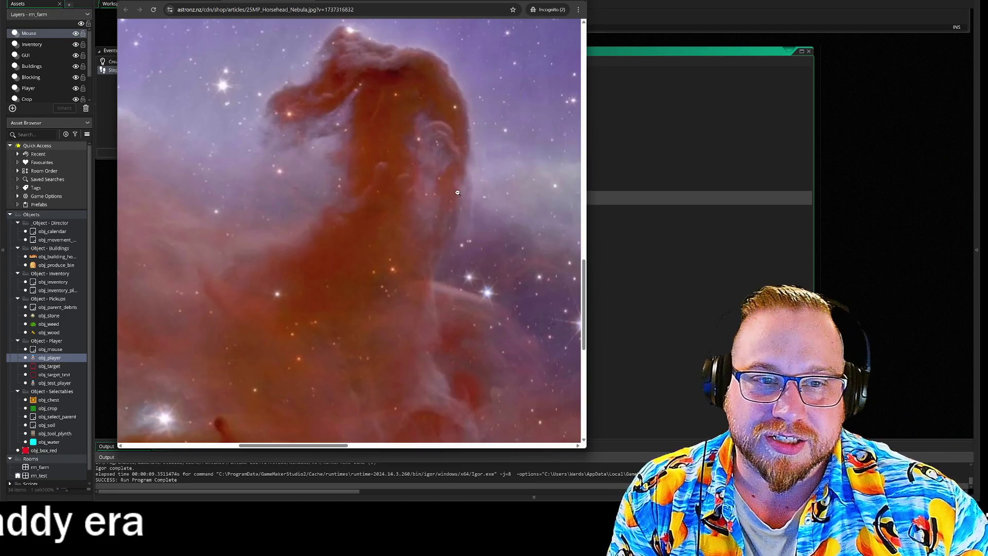
Step: Fit the whole Horsehead Nebula image back in the window and nudge the window right
{"action": "scroll", "coordinate": [465, 211], "scroll_direction": "up", "scroll_amount": 1}
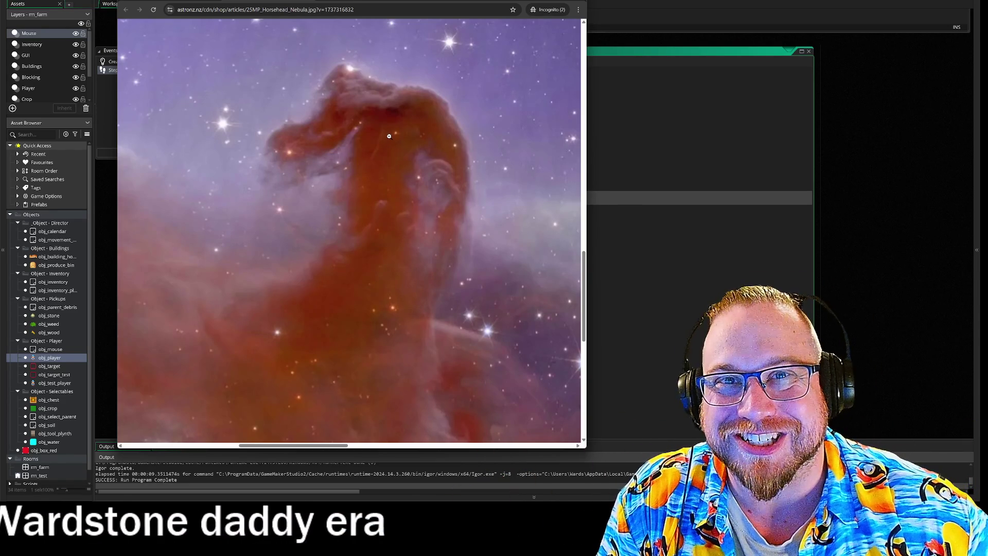
{"action": "left_click", "coordinate": [392, 135]}
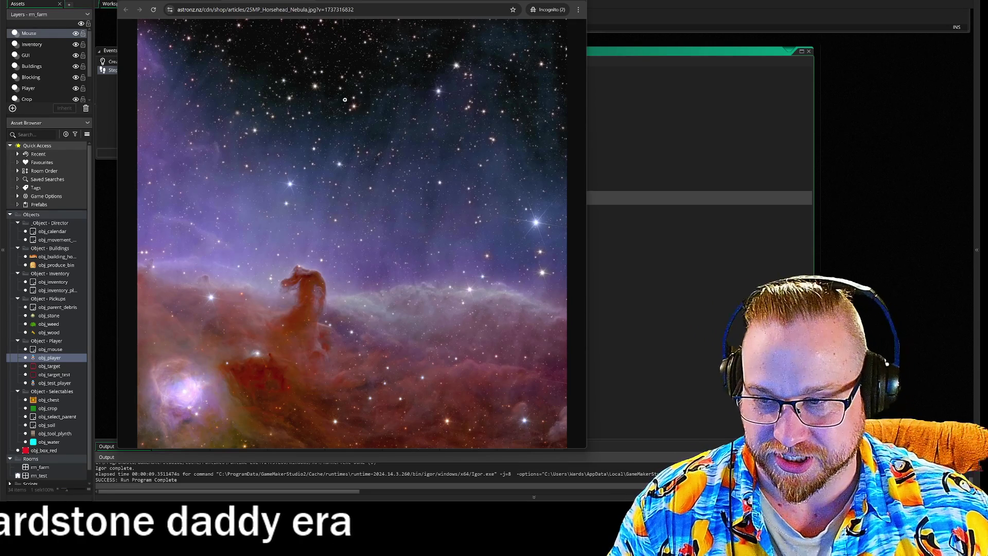
{"action": "left_click_drag", "start_coordinate": [383, 18], "coordinate": [385, 15]}
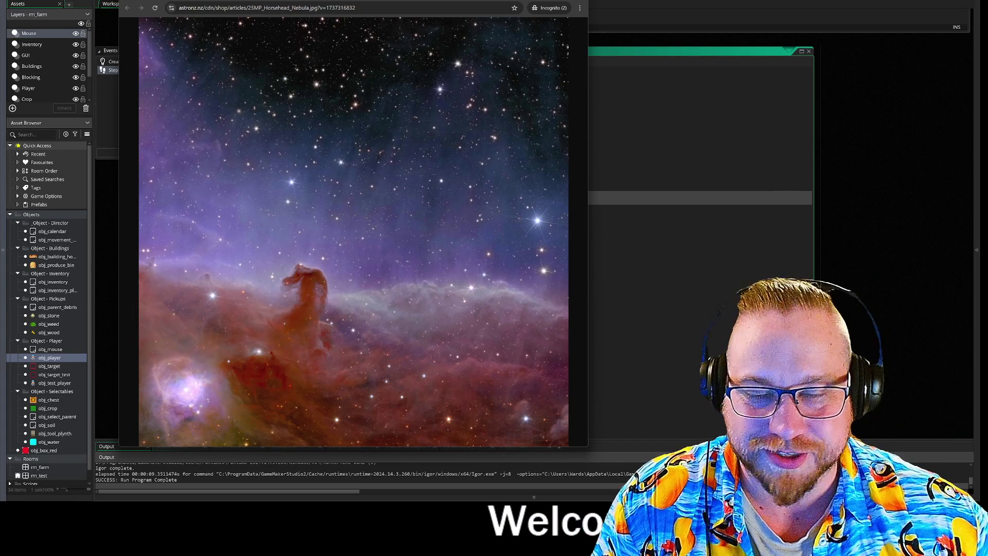
Step: Flip between the Pillars of Creation and Horsehead Nebula pages, then drag the cosmic-web image window over the editor
{"action": "key", "text": "alt+Tab"}
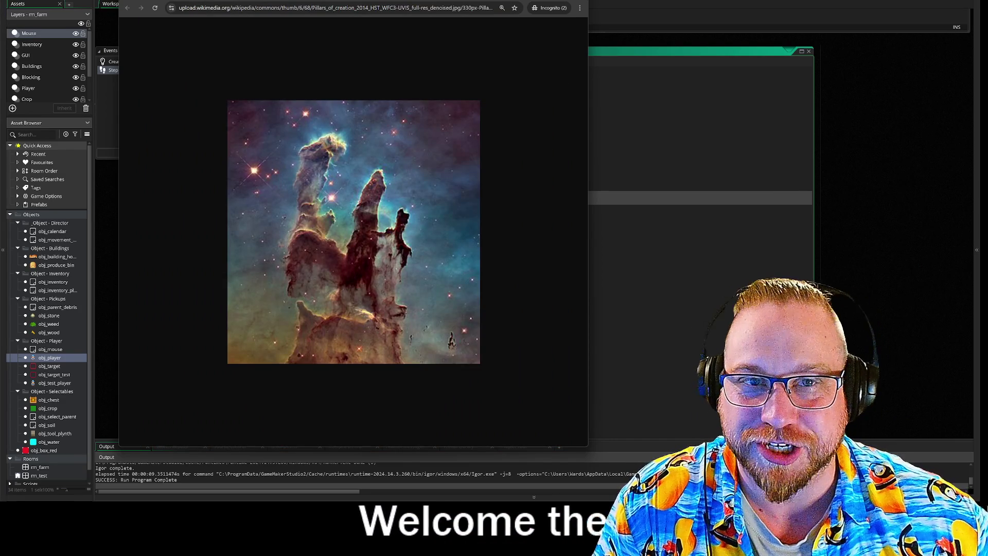
{"action": "key", "text": "alt+Tab"}
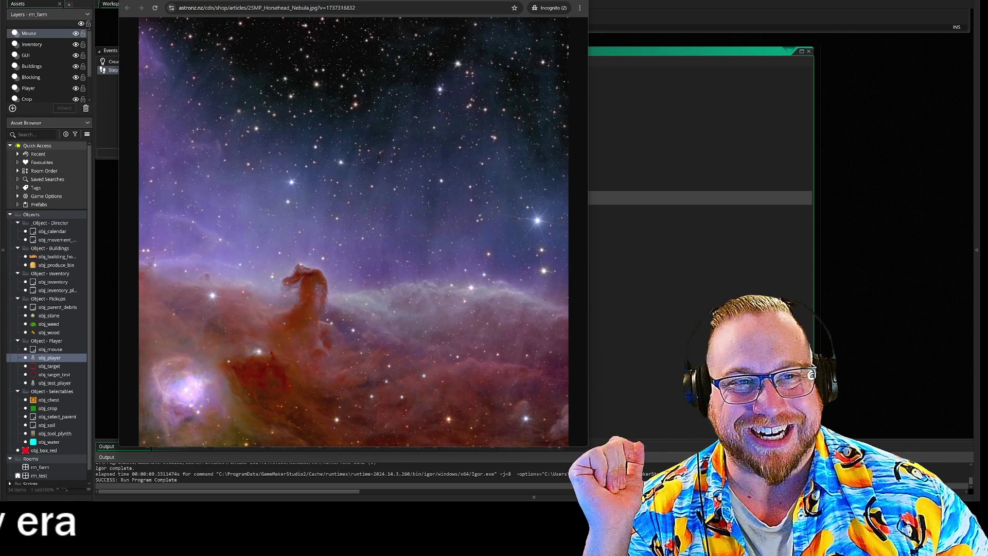
{"action": "left_click_drag", "start_coordinate": [471, 0], "coordinate": [472, 0]}
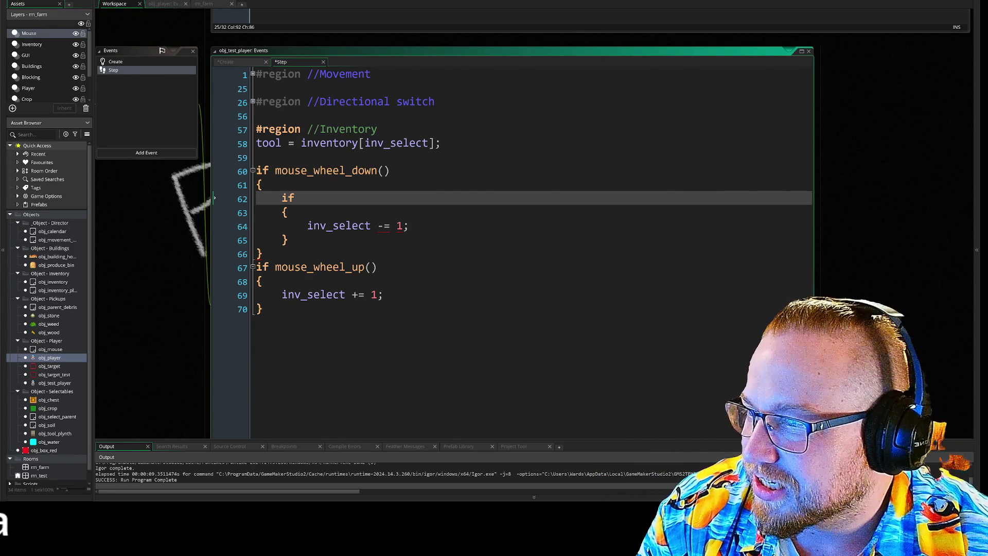
{"action": "mouse_move", "coordinate": [0, 64]}
{"action": "left_mouse_down"}
{"action": "mouse_move", "coordinate": [149, 64]}
{"action": "mouse_move", "coordinate": [371, 2]}
{"action": "mouse_move", "coordinate": [530, 2]}
{"action": "mouse_move", "coordinate": [222, 0]}
{"action": "left_mouse_up"}
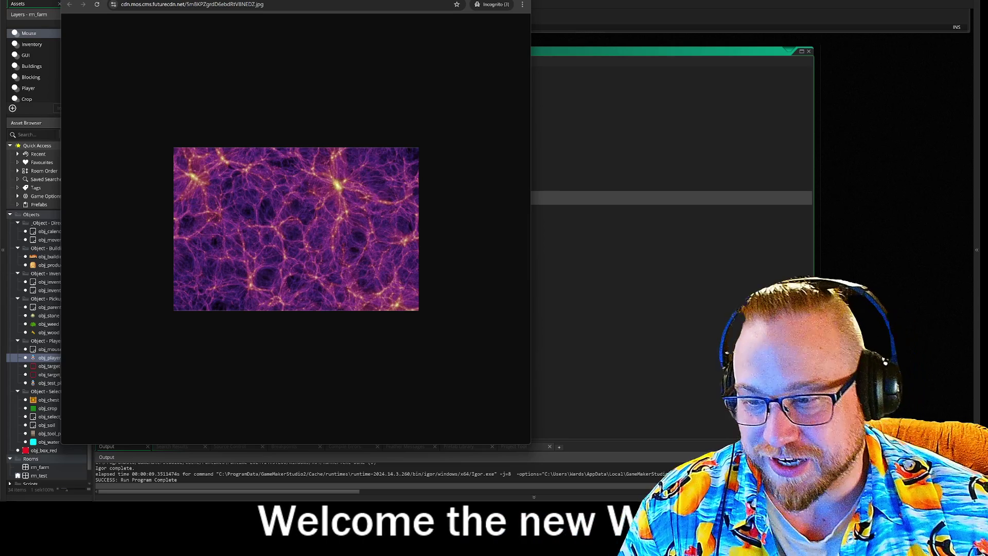
Step: Shrink the cosmic-web image window so the inv_select wheel code is visible beside it
{"action": "left_click_drag", "start_coordinate": [477, 439], "coordinate": [303, 255]}
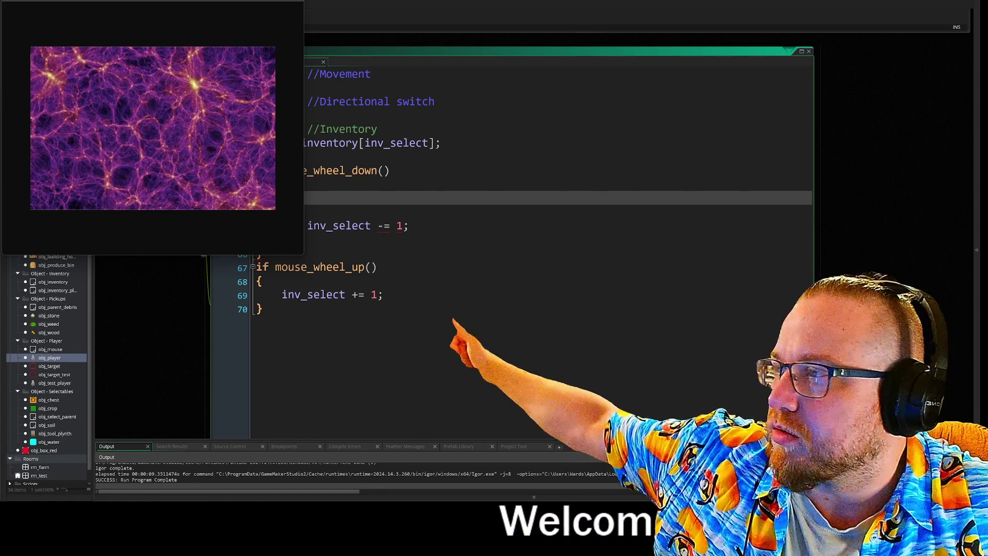
Step: Bring the shrunken cosmic-web image window to the front
{"action": "key", "text": "alt+Tab"}
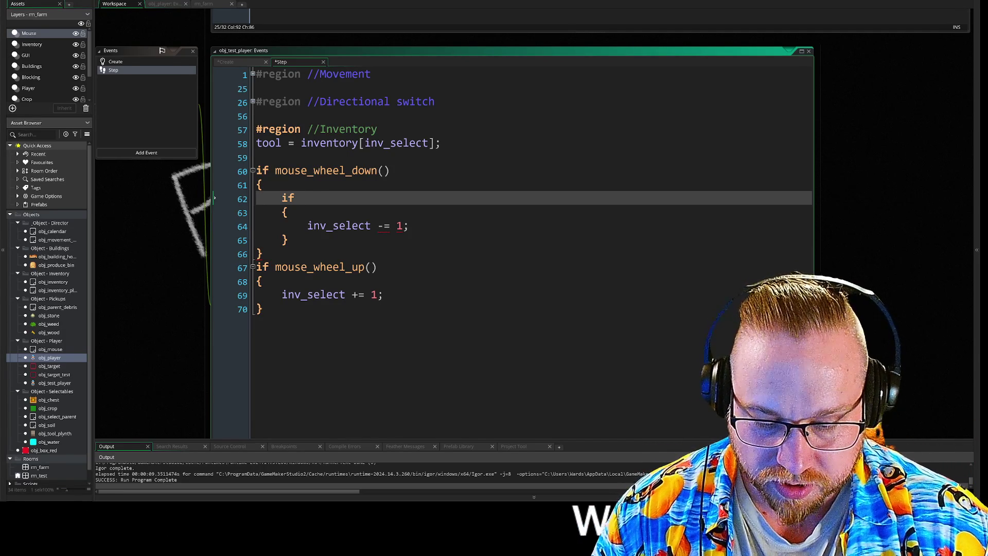
Step: Make line 62's if read 'dont fuck this up sort it later', stripping the call_ prefix and parentheses
{"action": "type", "text": "dont fuck this "}
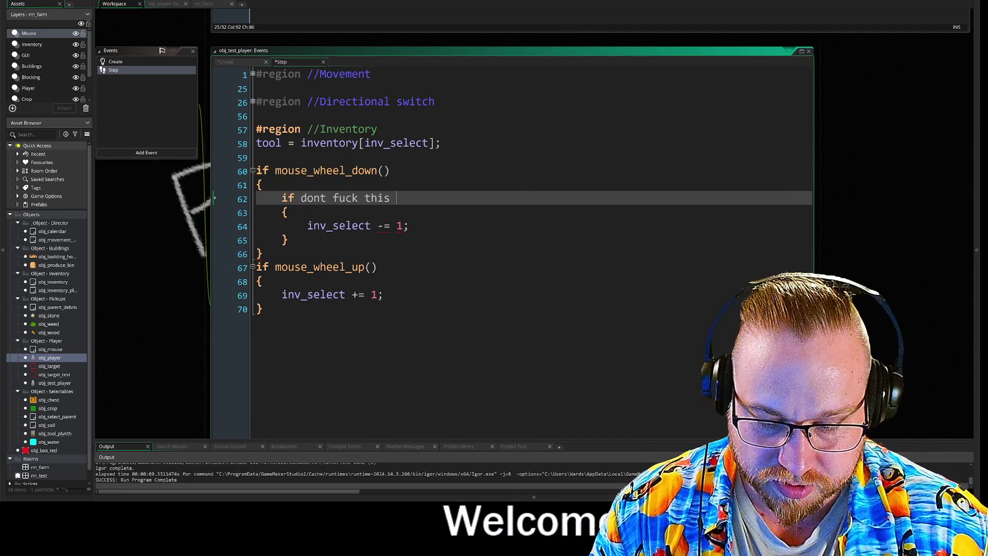
{"action": "type", "text": "up "}
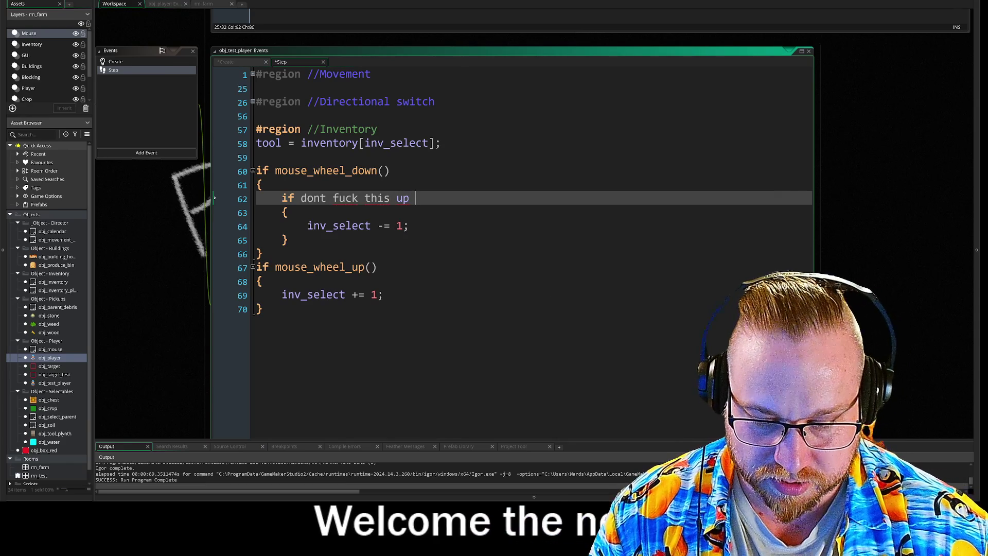
{"action": "type", "text": "sort it call_lat"}
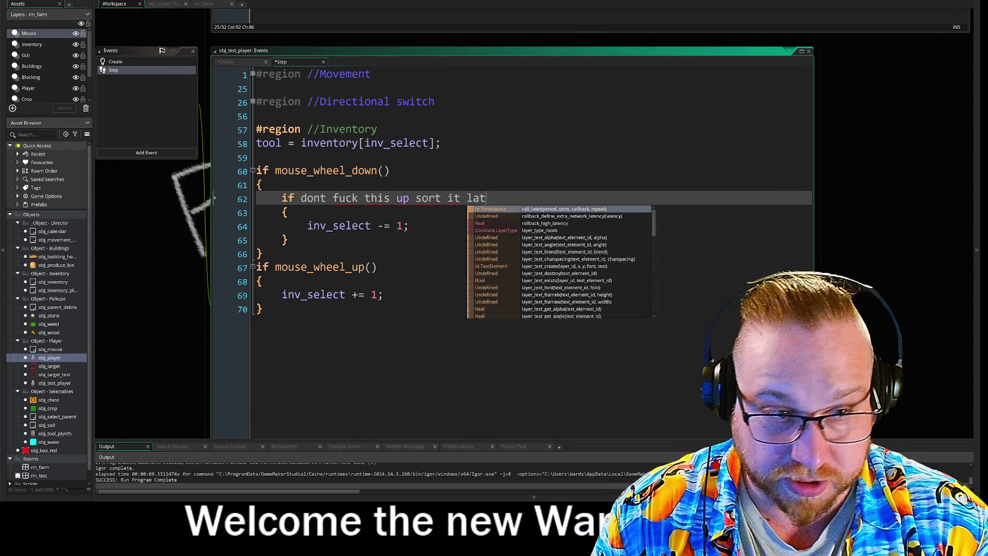
{"action": "key", "text": "Return"}
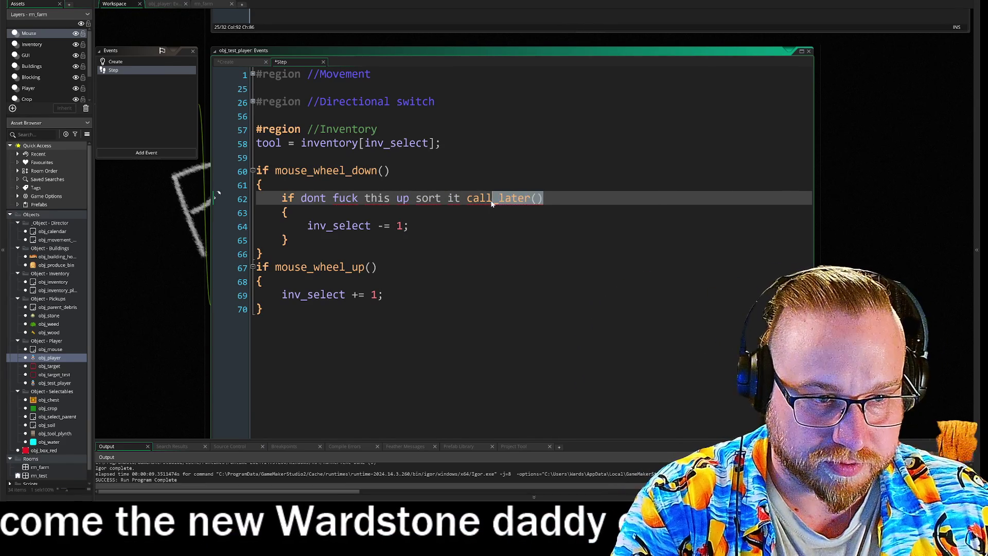
{"action": "mouse_move", "coordinate": [508, 204]}
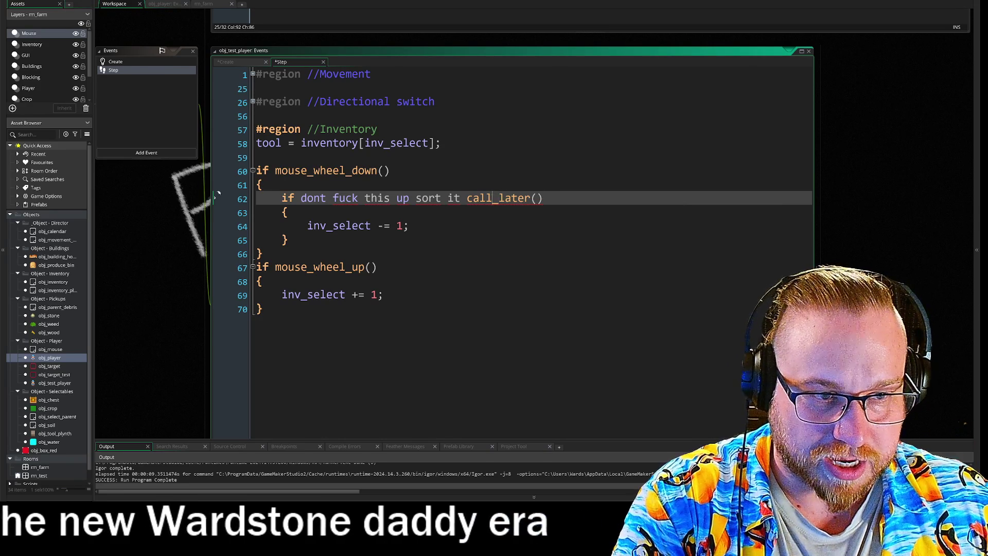
{"action": "key", "text": "BackSpace"}
{"action": "key", "text": "BackSpace"}
{"action": "key", "text": "Delete"}
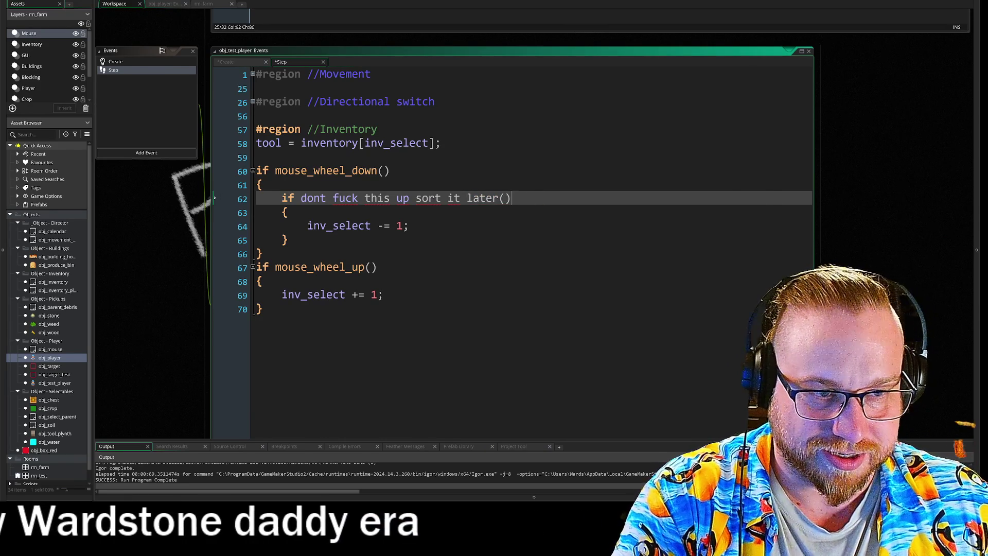
{"action": "key", "text": "BackSpace"}
{"action": "key", "text": "BackSpace"}
{"action": "key", "text": "Up"}
{"action": "key", "text": "Up"}
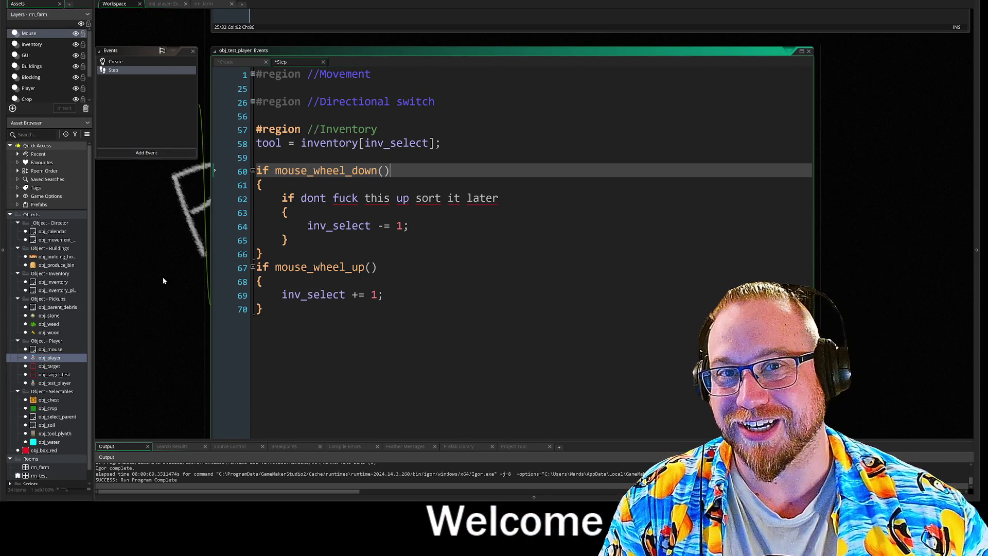
{"action": "left_click_drag", "start_coordinate": [179, 279], "coordinate": [180, 223]}
Step: Save the project and exit GameMaker, confirming the exit prompt
{"action": "key", "text": "alt+f"}
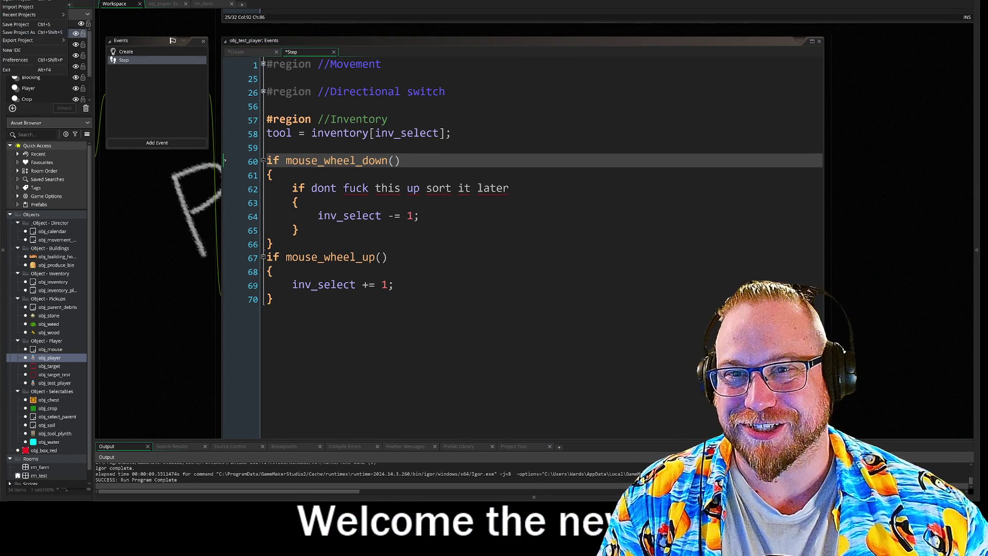
{"action": "left_click", "coordinate": [22, 24]}
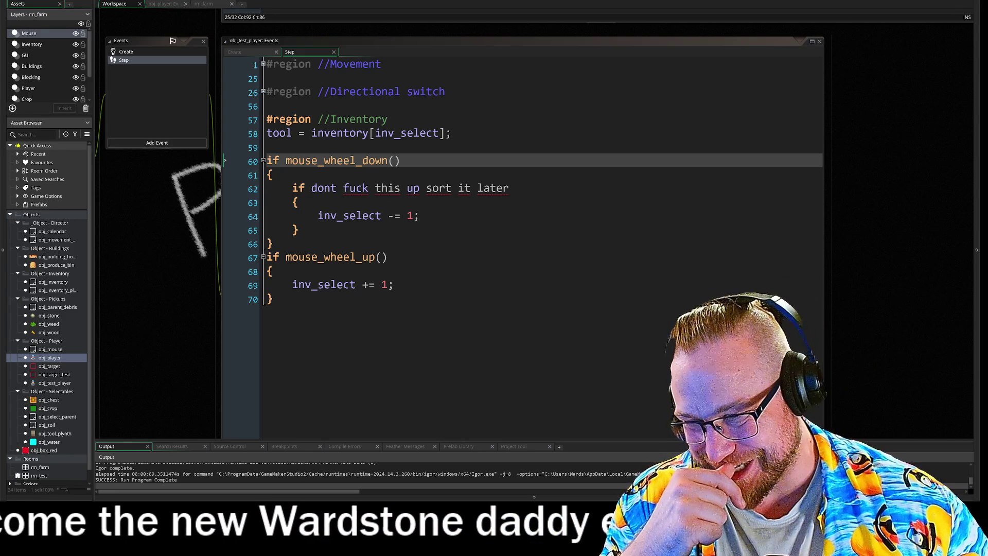
{"action": "key", "text": "alt+F4"}
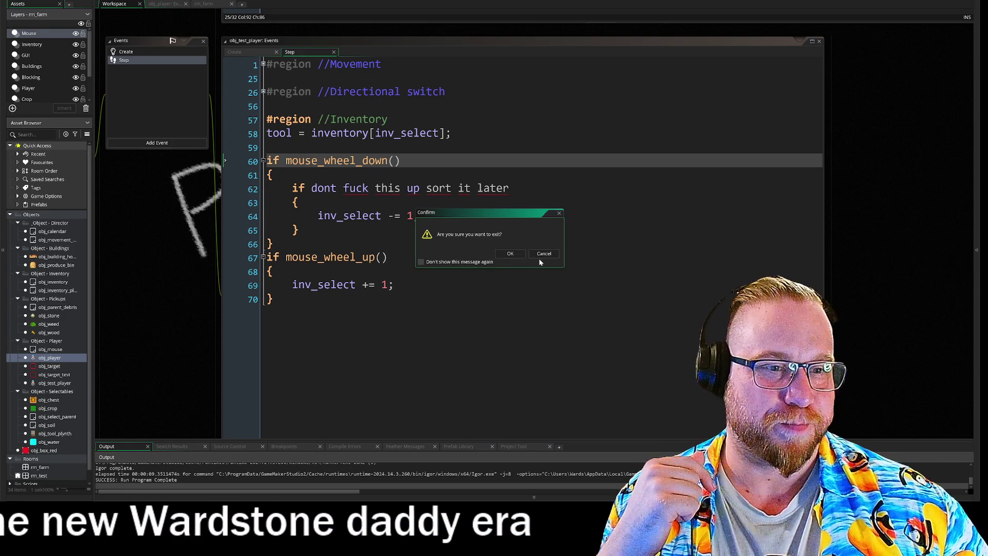
{"action": "left_click", "coordinate": [505, 254]}
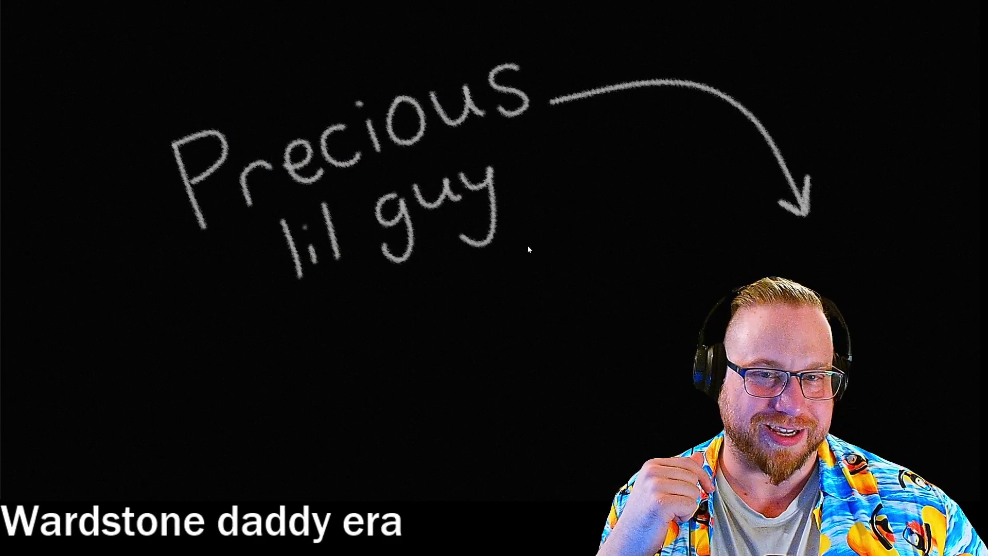